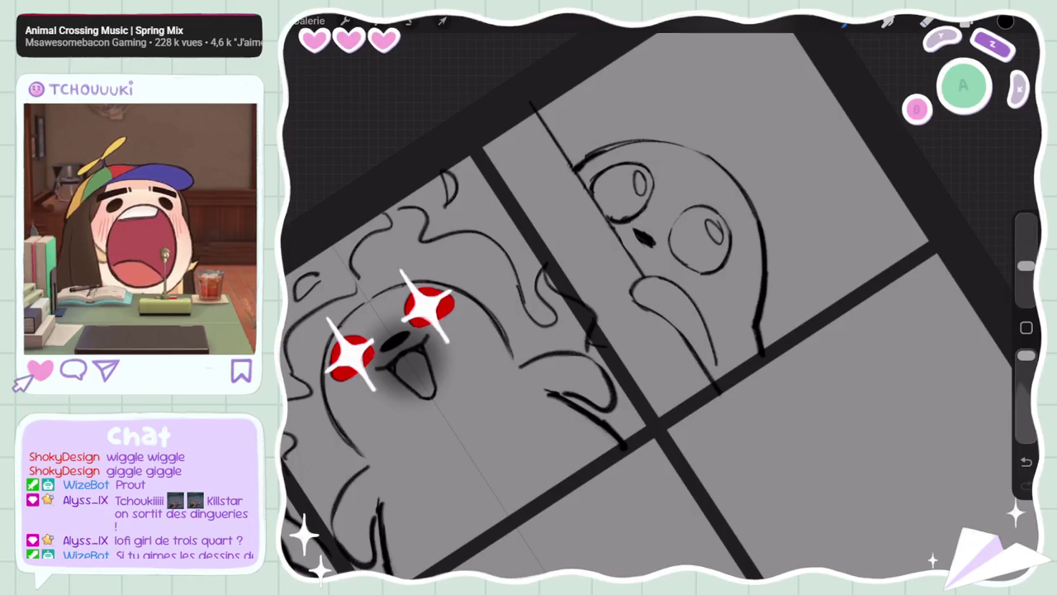
Undo the last stroke, tweak the brush size, and zoom out to the whole grid
{"action": "key", "text": "ctrl+z"}
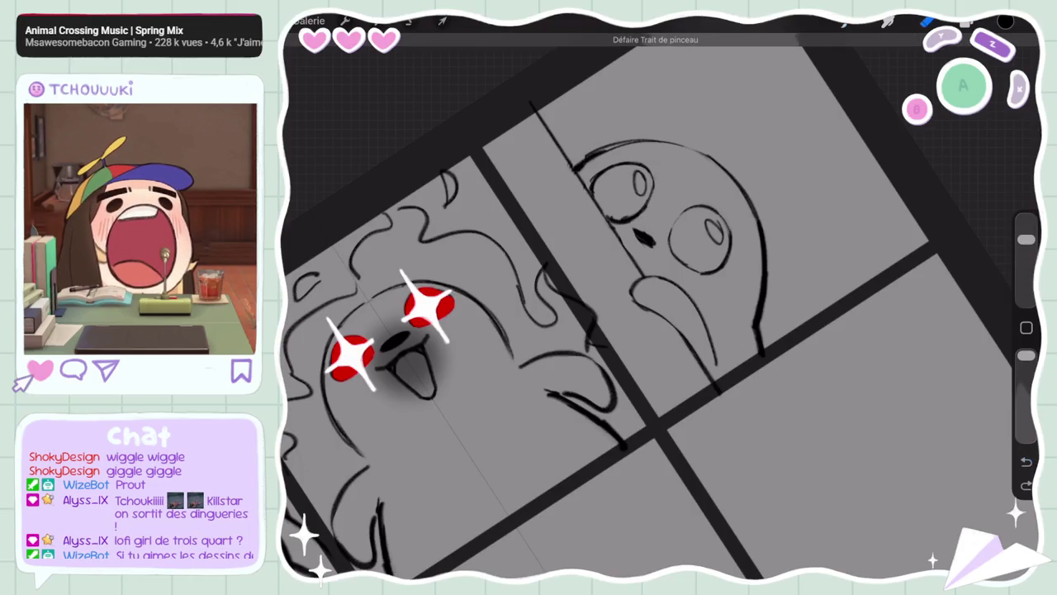
{"action": "left_click_drag", "start_coordinate": [1026, 266], "coordinate": [1026, 239]}
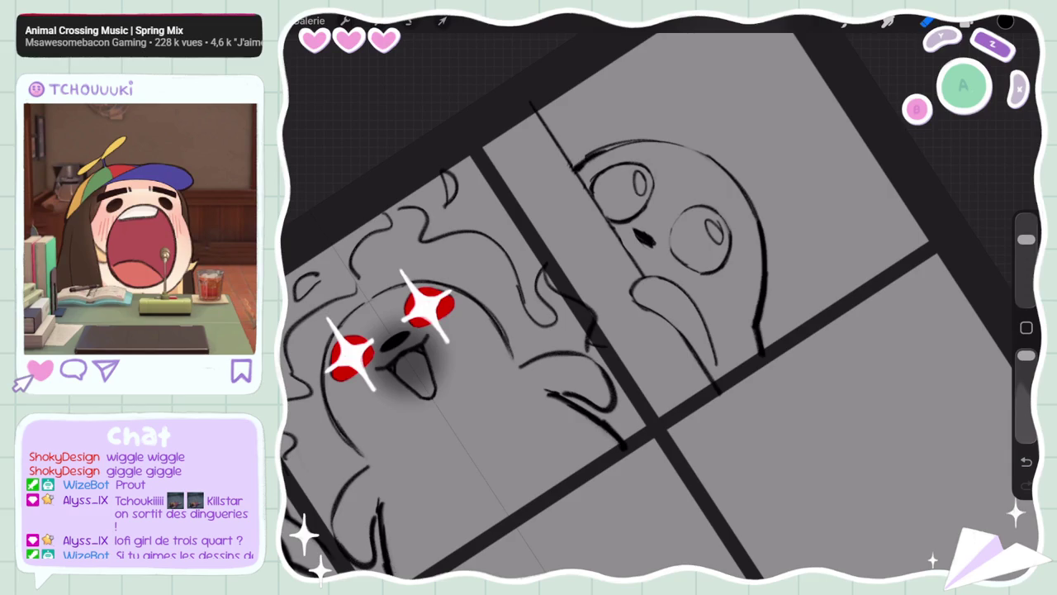
{"action": "left_click_drag", "start_coordinate": [1026, 239], "coordinate": [1026, 266]}
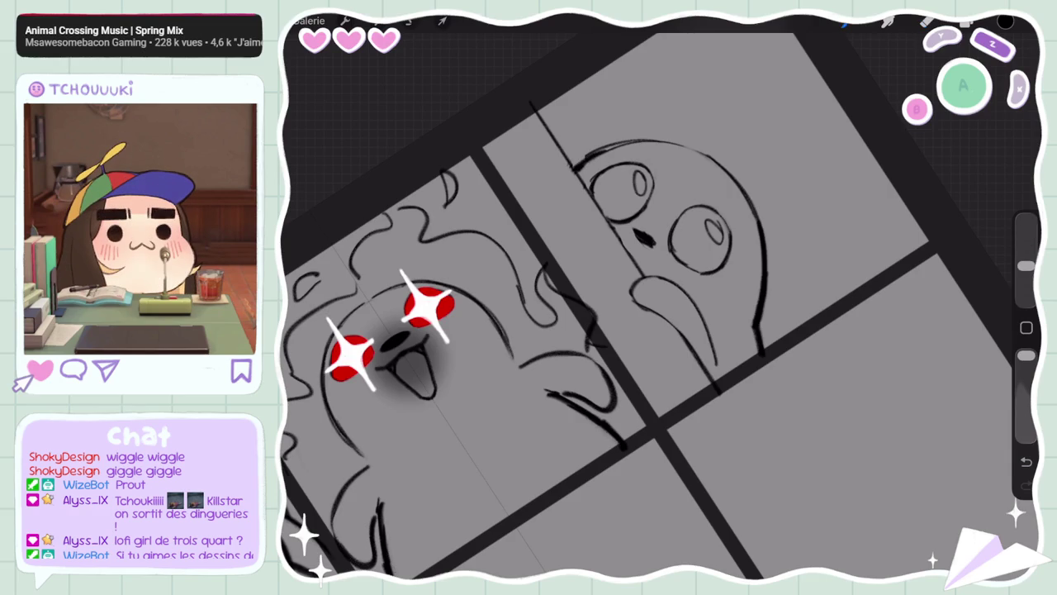
{"action": "scroll", "coordinate": [609, 289], "scroll_direction": "down", "scroll_amount": 5}
{"action": "scroll", "coordinate": [610, 289], "scroll_direction": "down", "scroll_amount": 3}
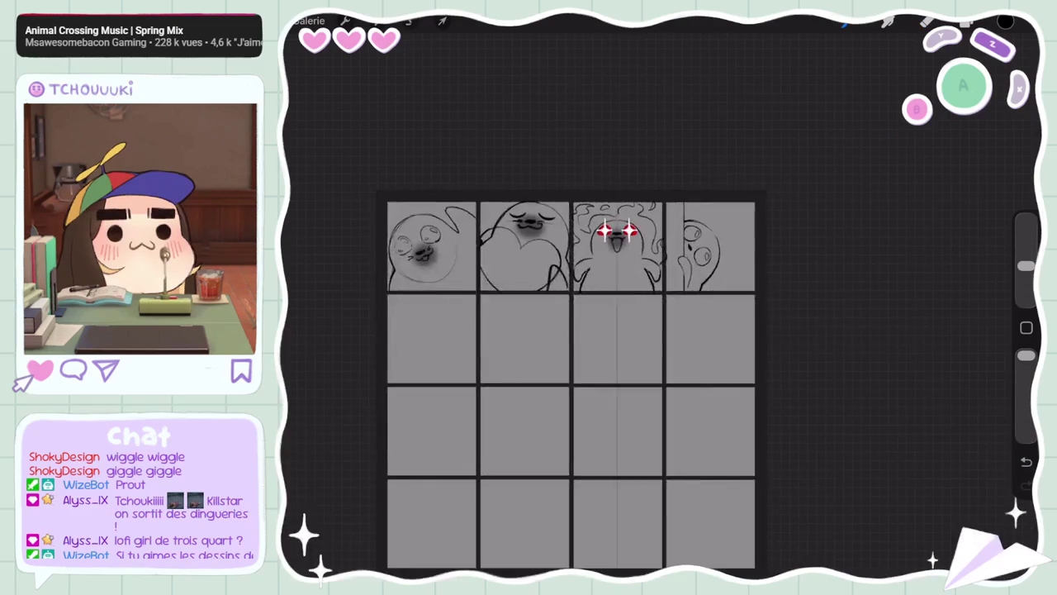
{"action": "scroll", "coordinate": [610, 289], "scroll_direction": "down", "scroll_amount": 2}
{"action": "scroll", "coordinate": [652, 177], "scroll_direction": "up", "scroll_amount": 5}
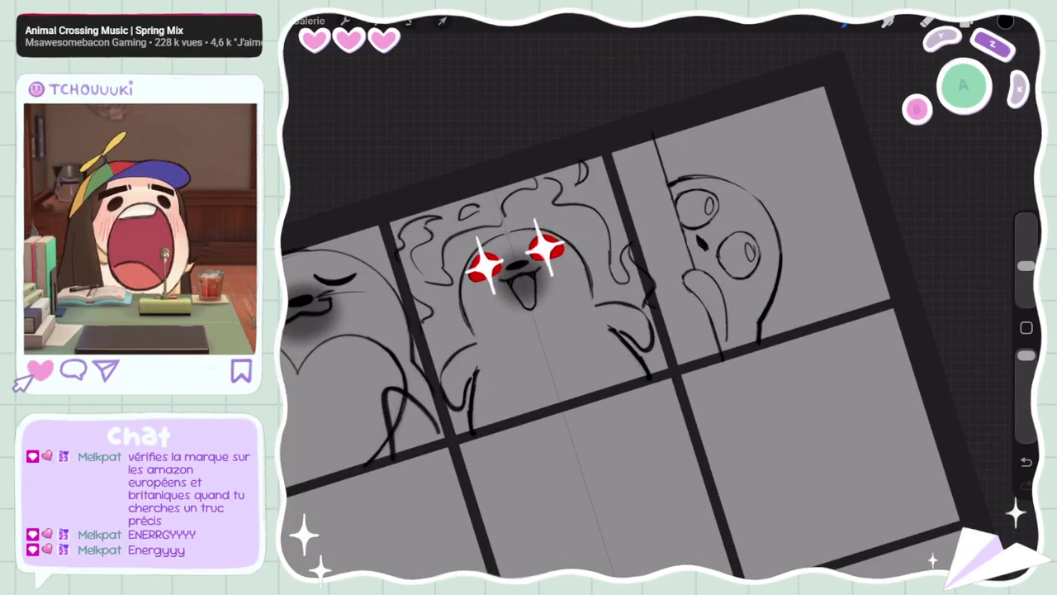
{"action": "left_click", "coordinate": [966, 22]}
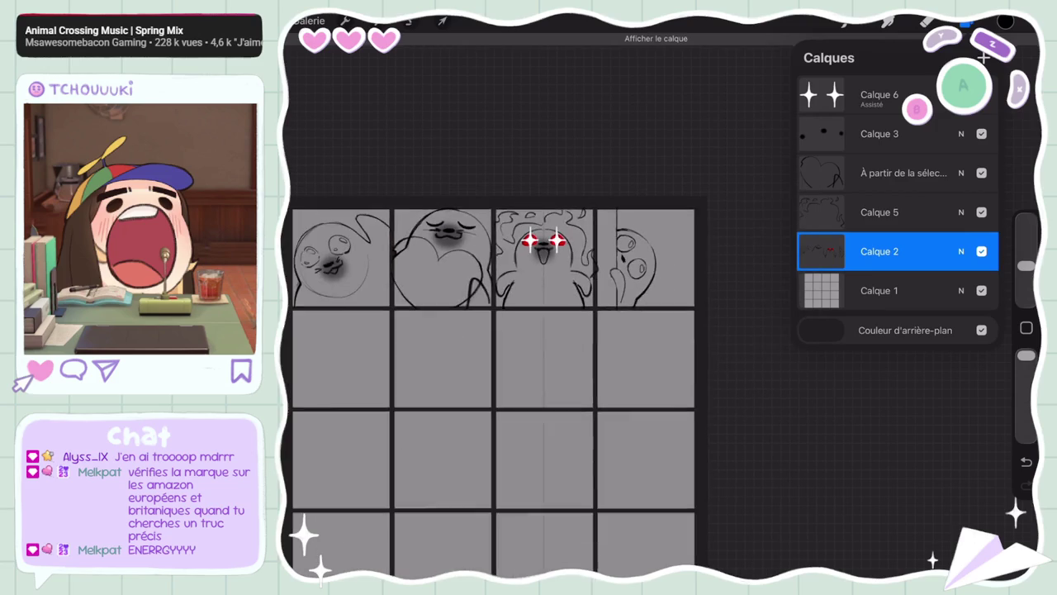
Lasso the fourth top-row seal freehand and move it slightly right and up
{"action": "left_click", "coordinate": [410, 21]}
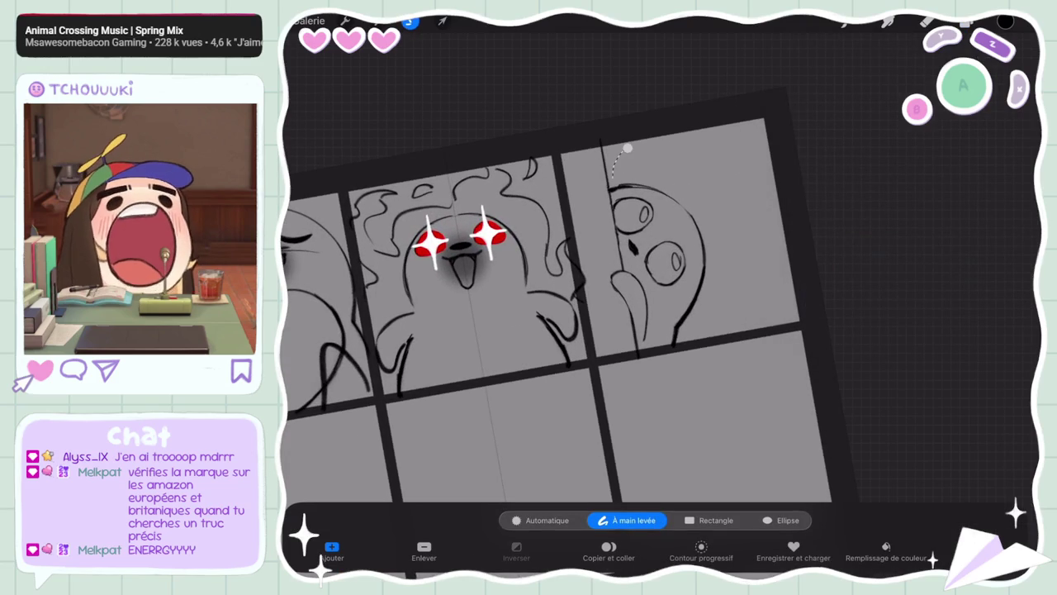
{"action": "mouse_move", "coordinate": [627, 148]}
{"action": "left_mouse_down"}
{"action": "mouse_move", "coordinate": [615, 221]}
{"action": "mouse_move", "coordinate": [627, 148]}
{"action": "left_mouse_up"}
{"action": "left_click", "coordinate": [442, 22]}
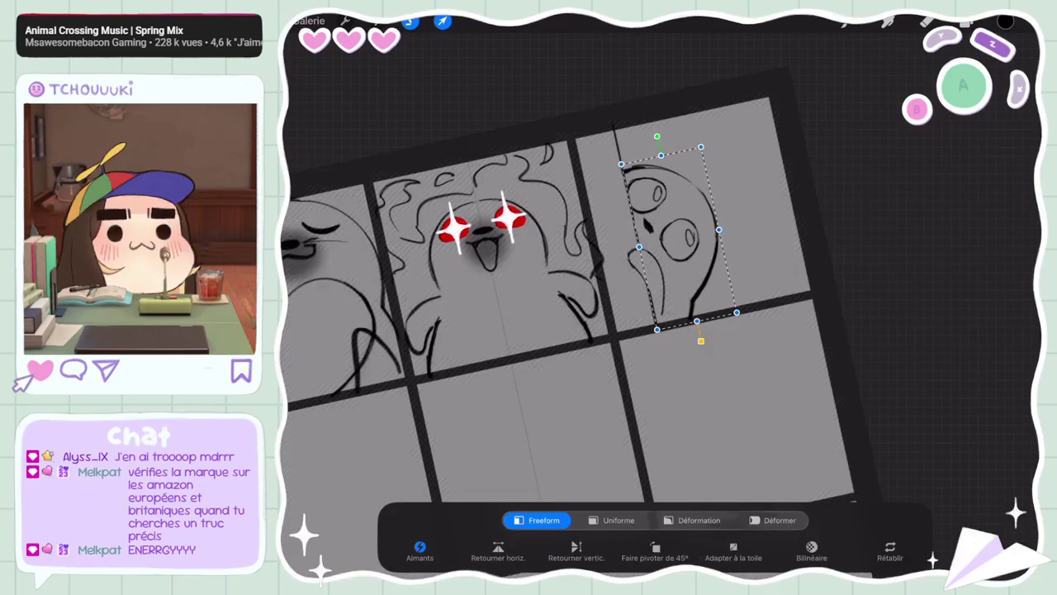
{"action": "left_click_drag", "start_coordinate": [677, 247], "coordinate": [692, 243]}
{"action": "left_click", "coordinate": [441, 21]}
{"action": "scroll", "coordinate": [661, 306], "scroll_direction": "up", "scroll_amount": 3}
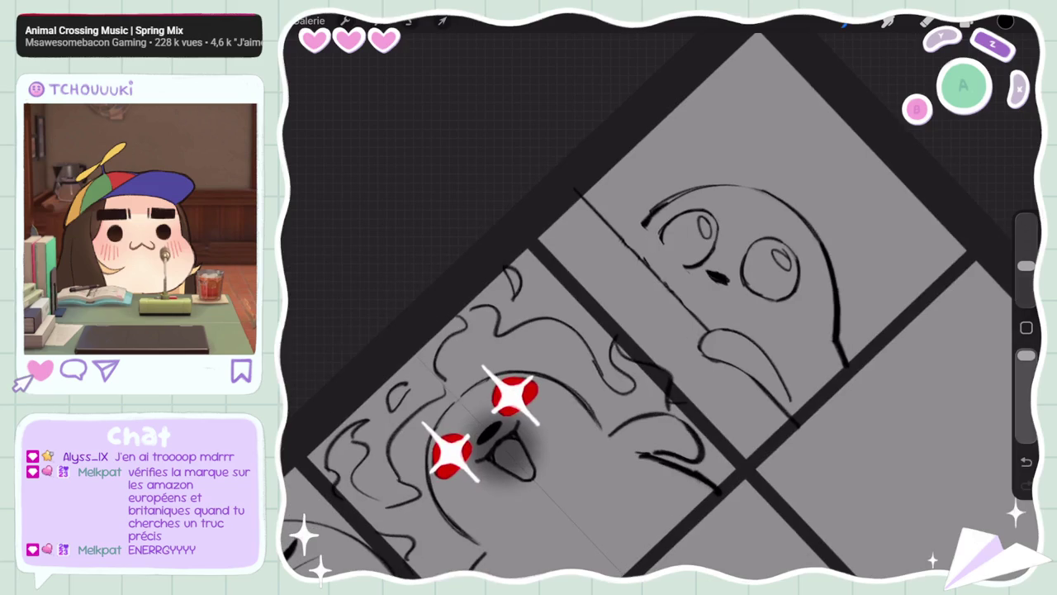
Sketch, erase and redraw short strokes beside the fourth seal's left eye
{"action": "mouse_move", "coordinate": [661, 229]}
{"action": "left_mouse_down"}
{"action": "mouse_move", "coordinate": [669, 259]}
{"action": "mouse_move", "coordinate": [692, 272]}
{"action": "left_mouse_up"}
{"action": "left_click", "coordinate": [926, 21]}
{"action": "left_click_drag", "start_coordinate": [676, 261], "coordinate": [686, 266]}
{"action": "left_click", "coordinate": [842, 21]}
{"action": "left_click_drag", "start_coordinate": [659, 244], "coordinate": [662, 253]}
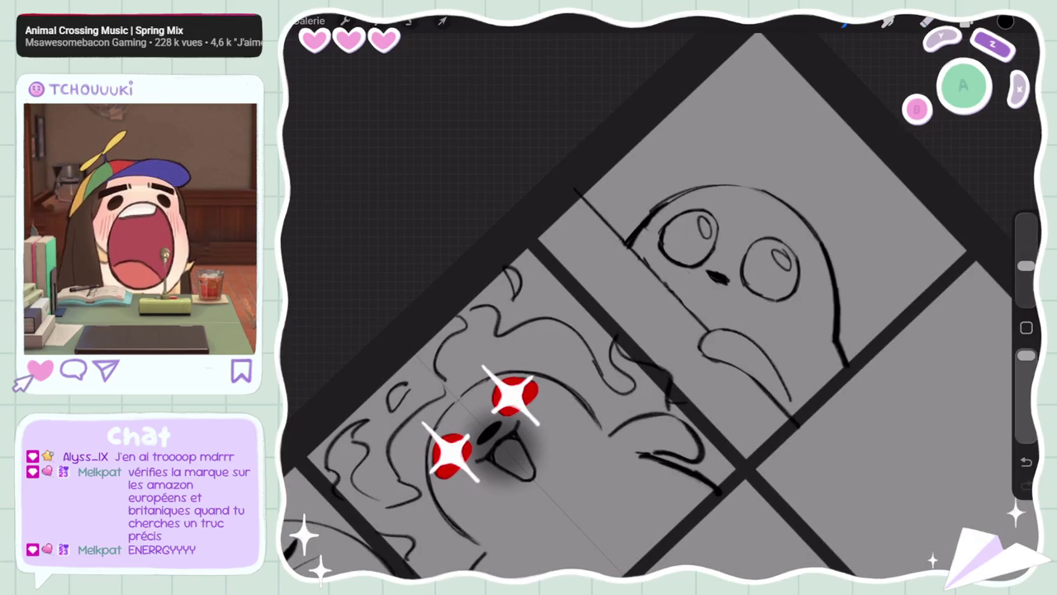
{"action": "scroll", "coordinate": [652, 305], "scroll_direction": "down", "scroll_amount": 5}
{"action": "scroll", "coordinate": [652, 306], "scroll_direction": "up", "scroll_amount": 5}
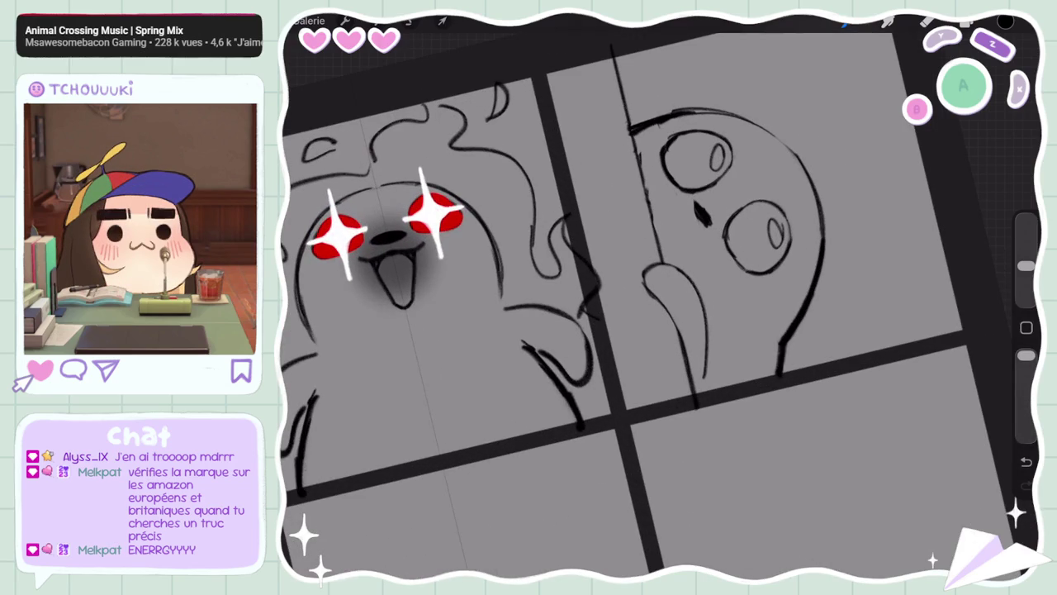
Erase and redraw the left edge of the fourth seal's right eye twice
{"action": "left_click", "coordinate": [927, 22]}
{"action": "left_click_drag", "start_coordinate": [727, 211], "coordinate": [730, 242]}
{"action": "left_click", "coordinate": [844, 22]}
{"action": "left_click_drag", "start_coordinate": [730, 205], "coordinate": [730, 251]}
{"action": "left_click", "coordinate": [926, 21]}
{"action": "left_click_drag", "start_coordinate": [737, 211], "coordinate": [731, 248]}
{"action": "left_click", "coordinate": [844, 21]}
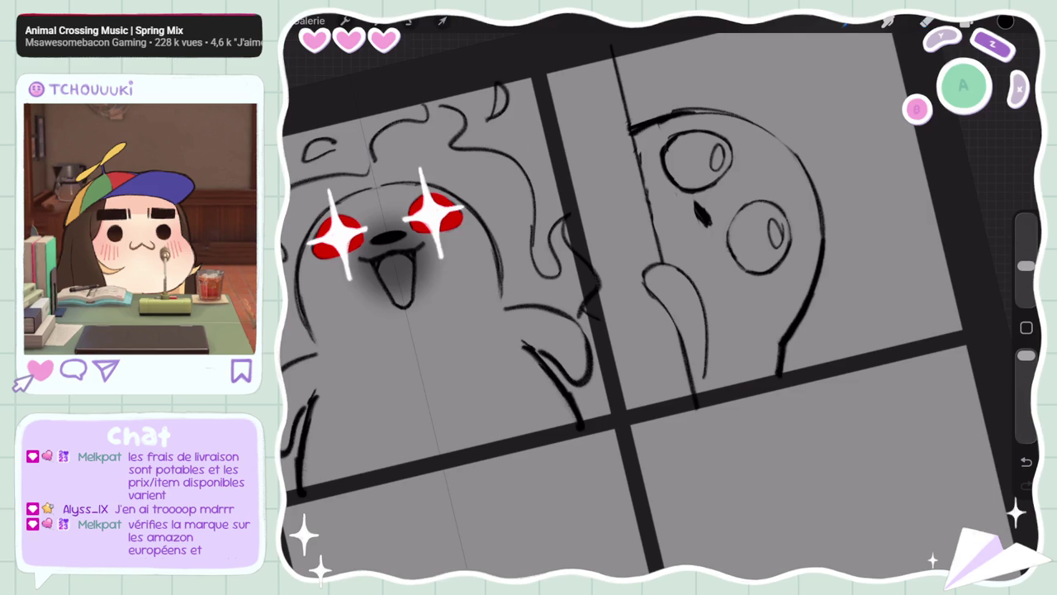
{"action": "left_click_drag", "start_coordinate": [730, 207], "coordinate": [727, 245]}
Zoom in on the seal's face and erase stray marks around its left eye
{"action": "mouse_move", "coordinate": [661, 297]}
{"action": "left_mouse_down"}
{"action": "mouse_move", "coordinate": [710, 248]}
{"action": "mouse_move", "coordinate": [699, 268]}
{"action": "left_mouse_up"}
{"action": "left_click", "coordinate": [926, 22]}
{"action": "left_click_drag", "start_coordinate": [645, 225], "coordinate": [645, 239]}
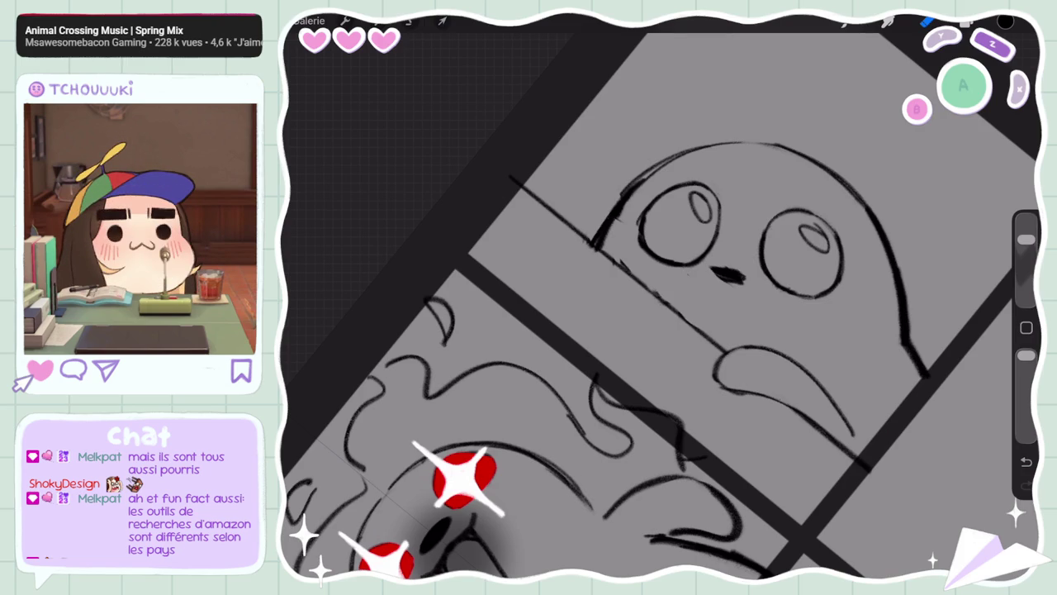
Return to the brush, zoom around the canvas, and undo the last stroke
{"action": "key", "text": "b"}
{"action": "scroll", "coordinate": [660, 297], "scroll_direction": "down", "scroll_amount": 3}
{"action": "scroll", "coordinate": [661, 297], "scroll_direction": "down", "scroll_amount": 2}
{"action": "scroll", "coordinate": [661, 298], "scroll_direction": "down", "scroll_amount": 2}
{"action": "scroll", "coordinate": [661, 297], "scroll_direction": "up", "scroll_amount": 2}
{"action": "scroll", "coordinate": [579, 331], "scroll_direction": "up", "scroll_amount": 2}
{"action": "scroll", "coordinate": [578, 330], "scroll_direction": "up", "scroll_amount": 2}
{"action": "scroll", "coordinate": [578, 331], "scroll_direction": "up", "scroll_amount": 2}
{"action": "scroll", "coordinate": [578, 331], "scroll_direction": "up", "scroll_amount": 1}
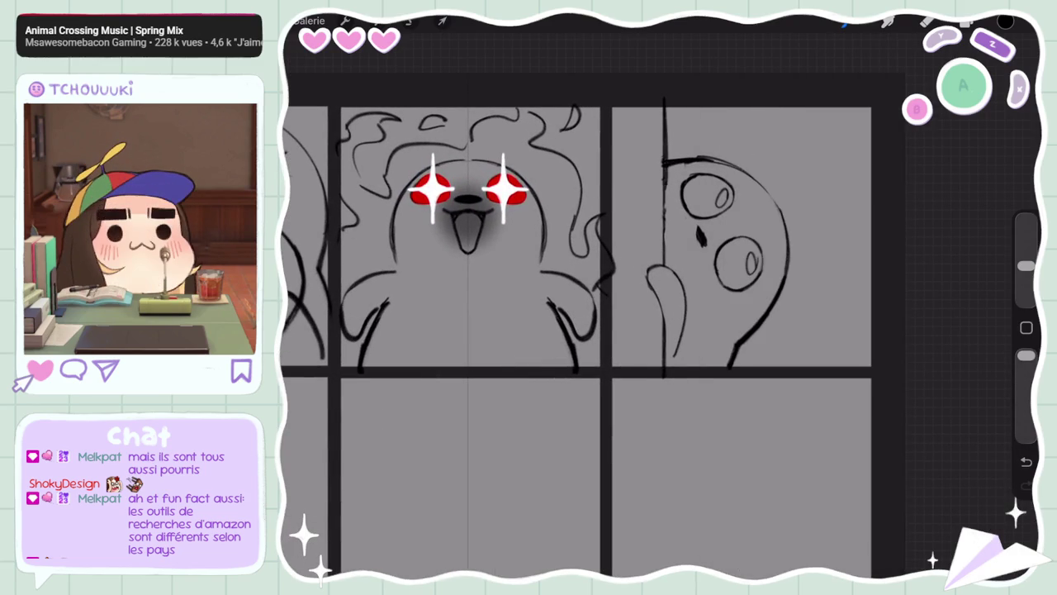
{"action": "key", "text": "ctrl+z"}
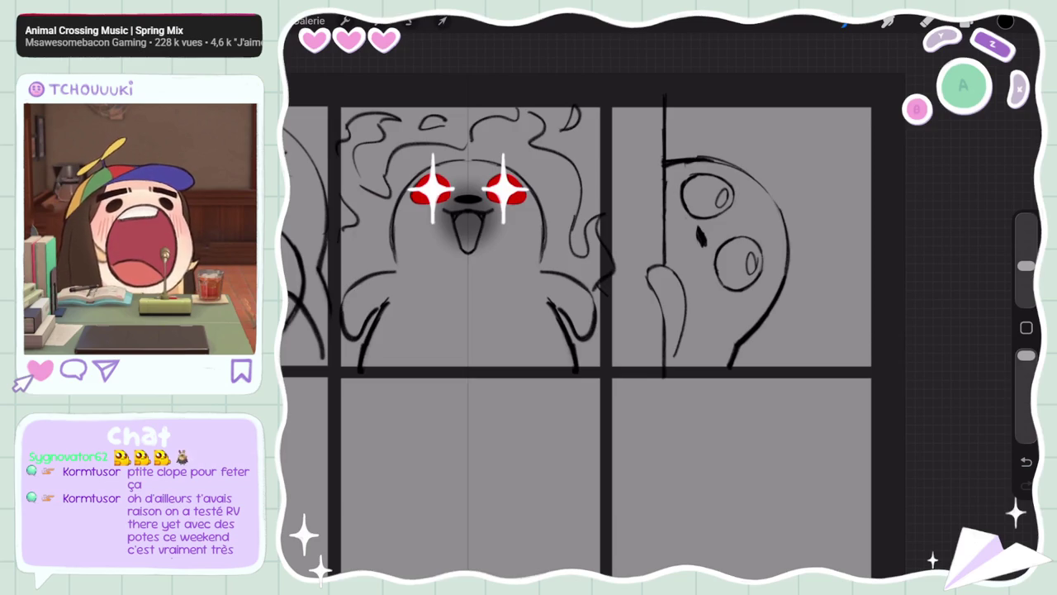
Zoom in and out to review the finished row-one seal sketches
{"action": "scroll", "coordinate": [578, 330], "scroll_direction": "down", "scroll_amount": 3}
{"action": "scroll", "coordinate": [710, 278], "scroll_direction": "up", "scroll_amount": 3}
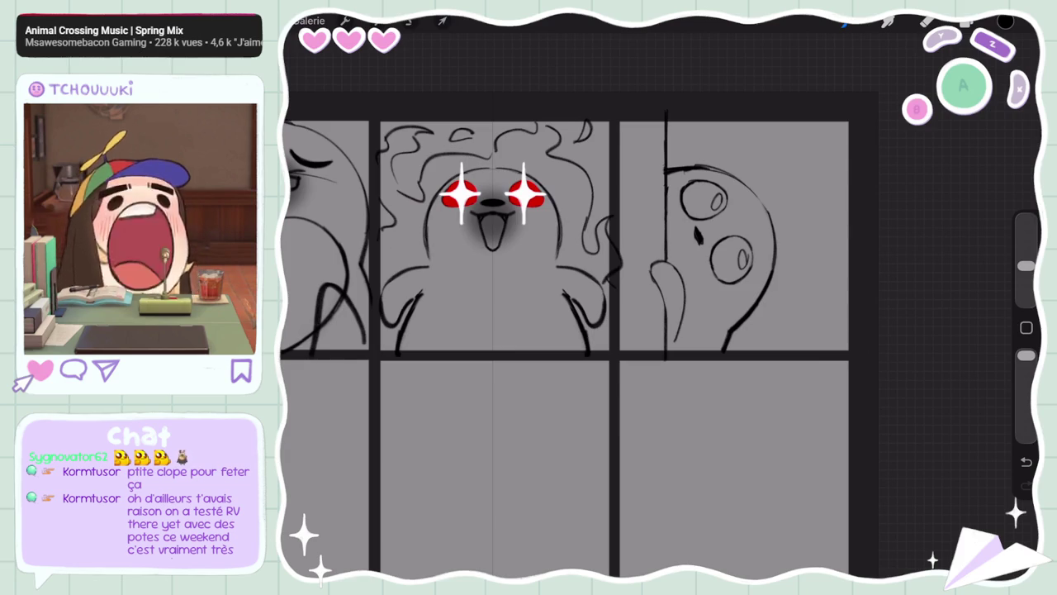
{"action": "scroll", "coordinate": [578, 347], "scroll_direction": "up", "scroll_amount": 2}
{"action": "scroll", "coordinate": [578, 347], "scroll_direction": "up", "scroll_amount": 2}
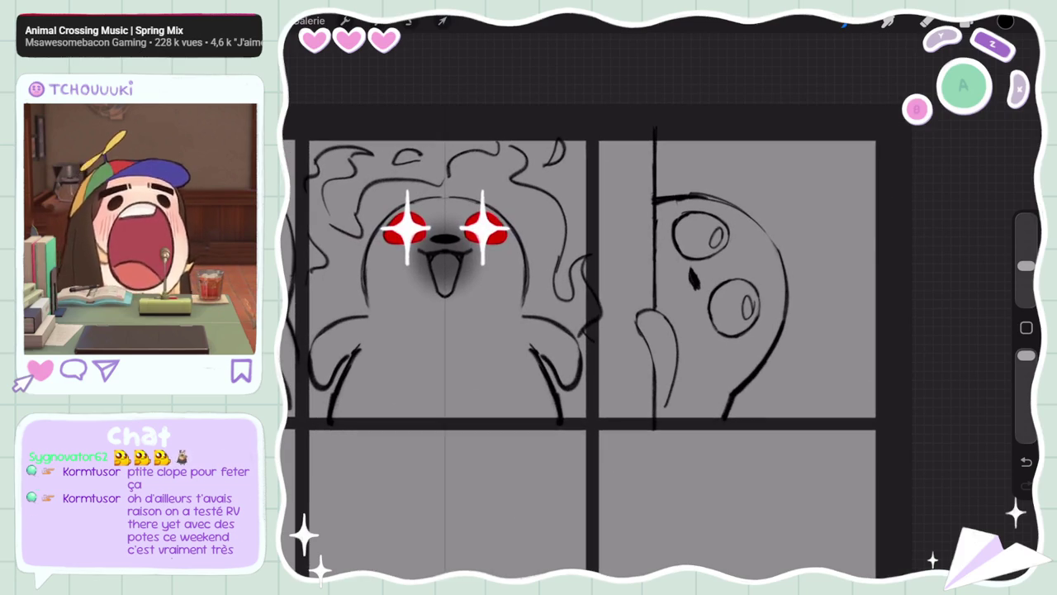
{"action": "scroll", "coordinate": [579, 347], "scroll_direction": "down", "scroll_amount": 3}
{"action": "scroll", "coordinate": [578, 347], "scroll_direction": "up", "scroll_amount": 2}
Lasso the peeking face on Calque 2 and shift it slightly right with a tilt
{"action": "left_click", "coordinate": [966, 23]}
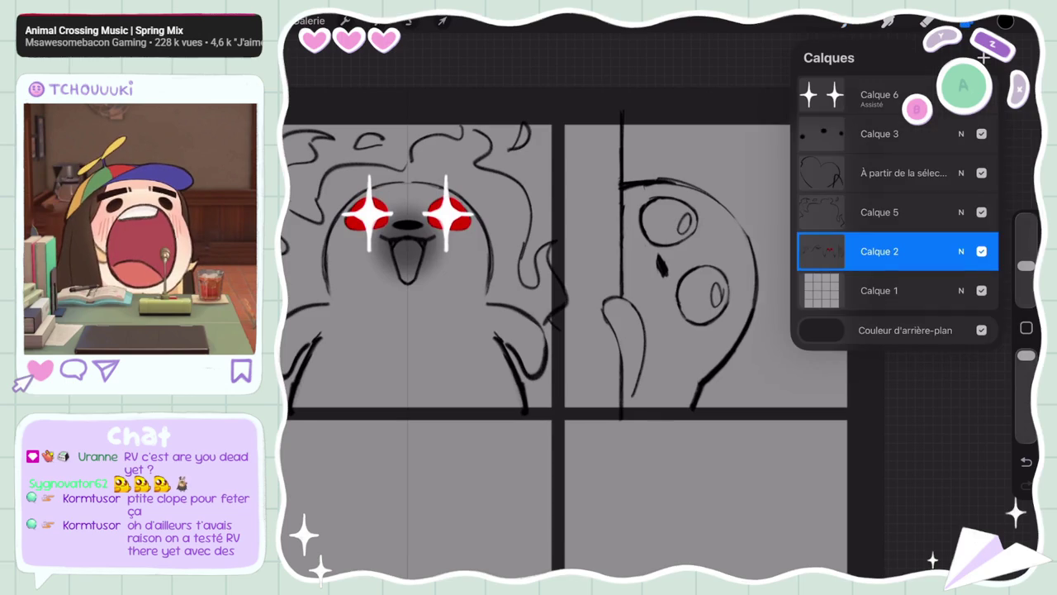
{"action": "double_click", "coordinate": [982, 172]}
{"action": "left_click", "coordinate": [411, 21]}
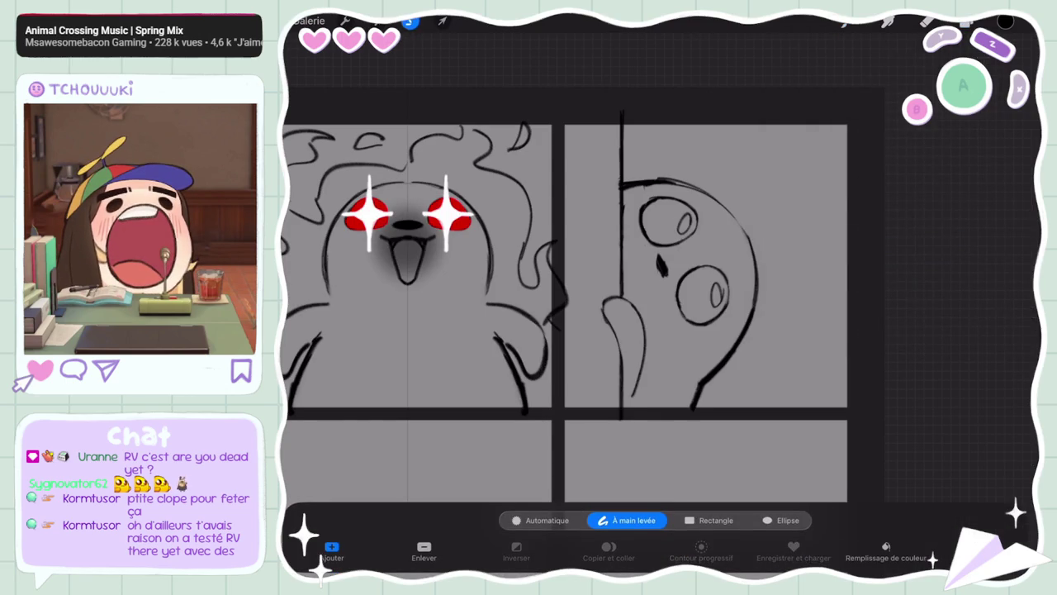
{"action": "left_click_drag", "start_coordinate": [631, 233], "coordinate": [686, 197]}
{"action": "left_click_drag", "start_coordinate": [735, 266], "coordinate": [631, 233]}
{"action": "left_click", "coordinate": [443, 21]}
{"action": "left_click_drag", "start_coordinate": [685, 261], "coordinate": [692, 258]}
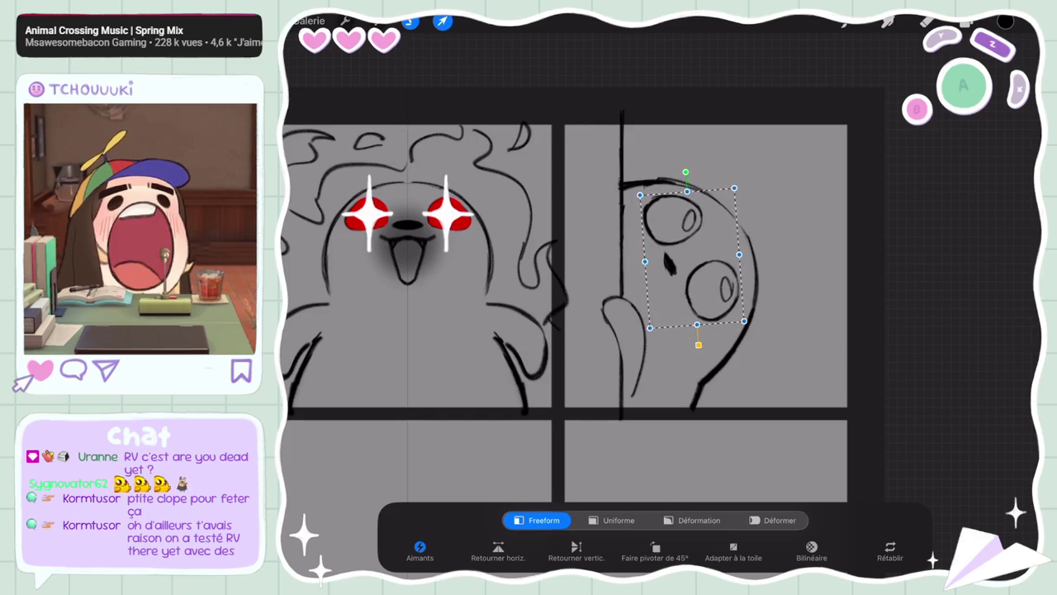
{"action": "left_click", "coordinate": [443, 20]}
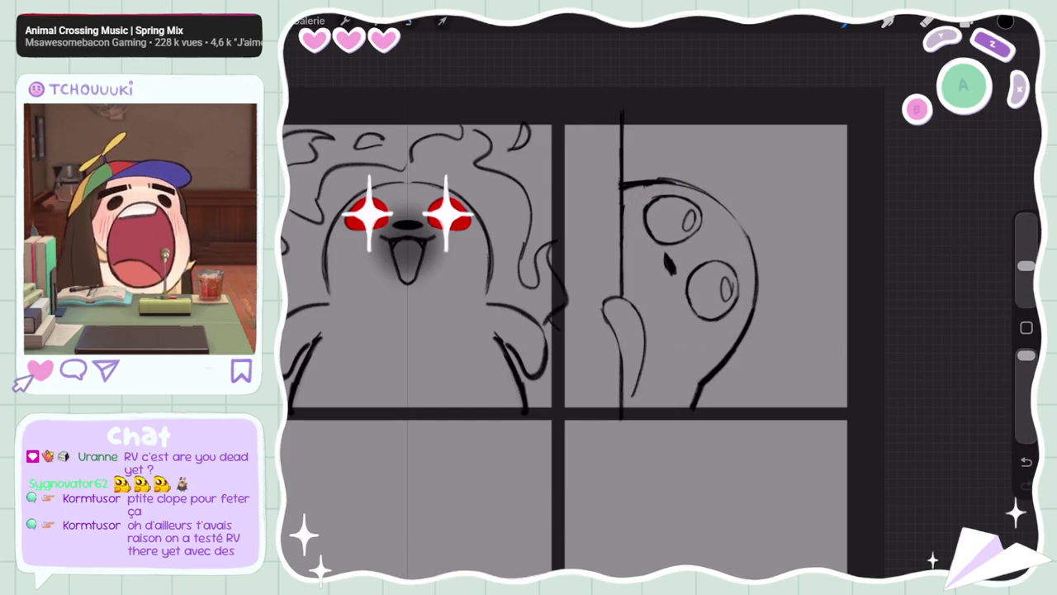
{"action": "scroll", "coordinate": [748, 213], "scroll_direction": "down", "scroll_amount": 5}
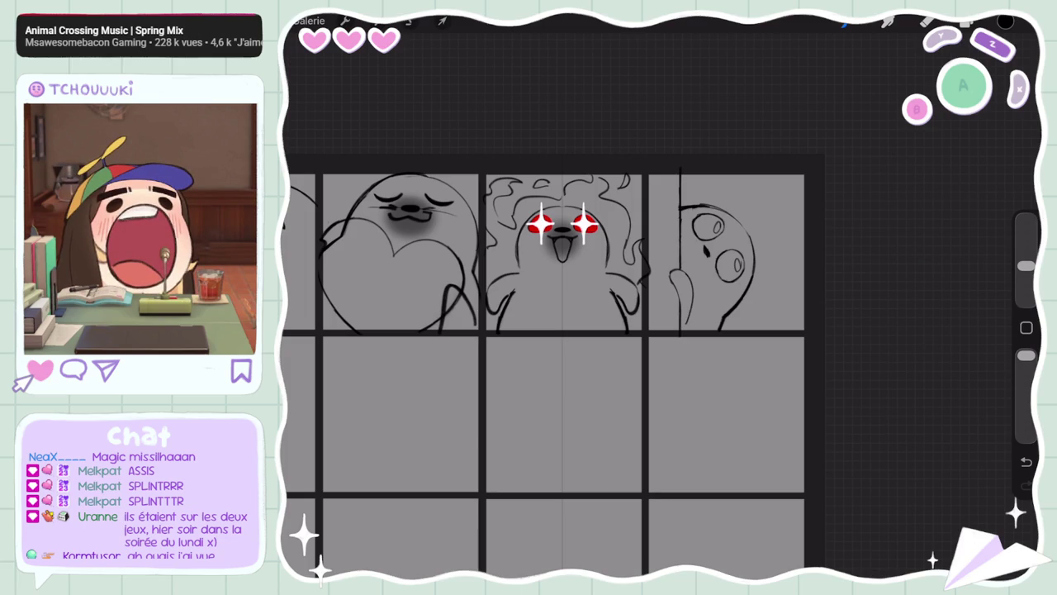
Reselect the peeking face and tilt it counter-clockwise, raising it slightly
{"action": "scroll", "coordinate": [727, 248], "scroll_direction": "up", "scroll_amount": 3}
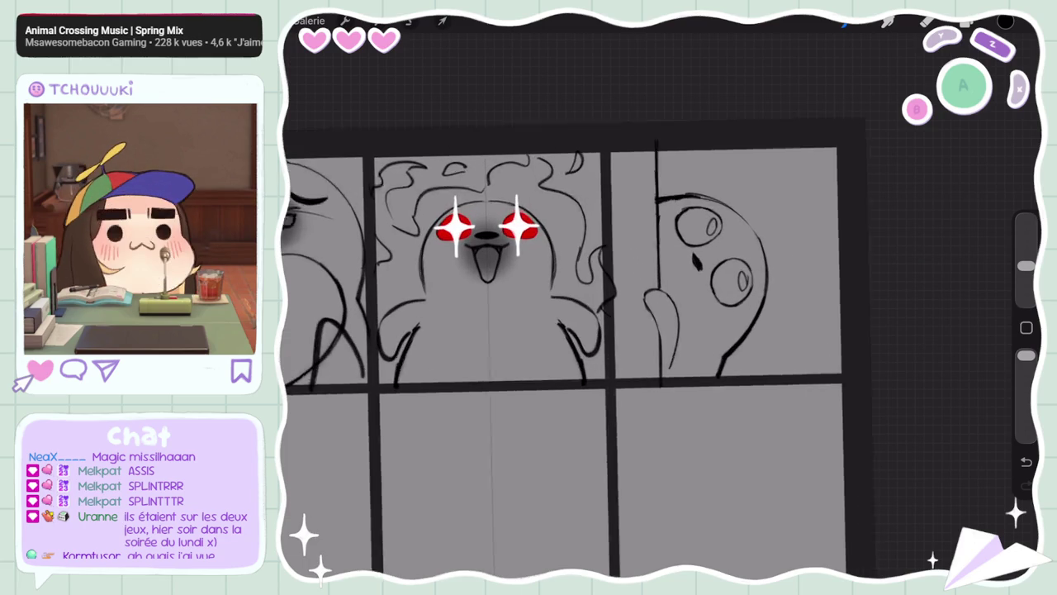
{"action": "key", "text": "l"}
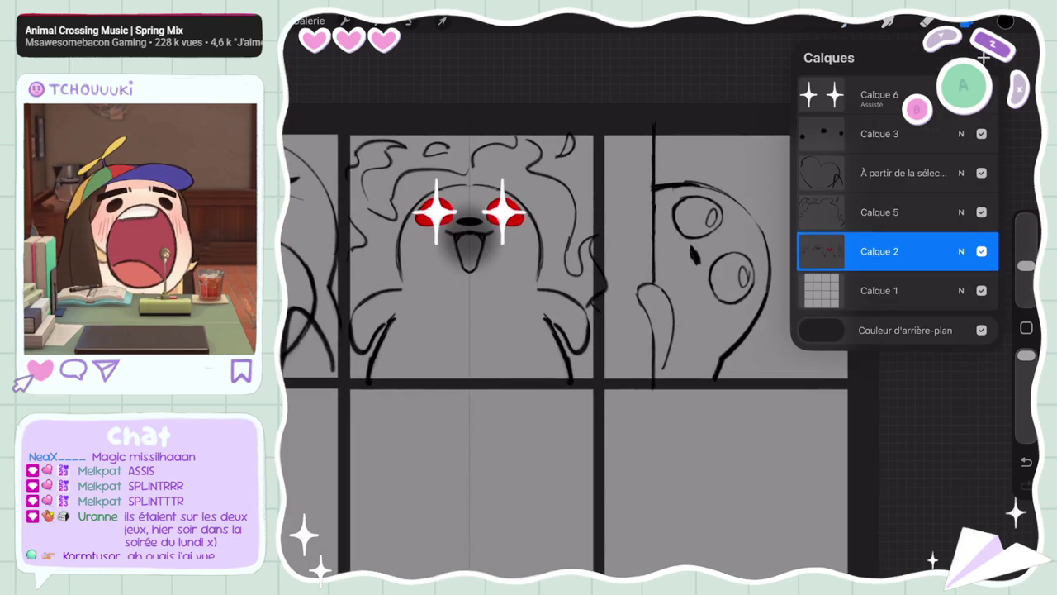
{"action": "key", "text": "s"}
{"action": "mouse_move", "coordinate": [670, 242]}
{"action": "left_mouse_down"}
{"action": "mouse_move", "coordinate": [741, 218]}
{"action": "mouse_move", "coordinate": [670, 241]}
{"action": "left_mouse_up"}
{"action": "key", "text": "v"}
{"action": "left_click_drag", "start_coordinate": [717, 174], "coordinate": [711, 168]}
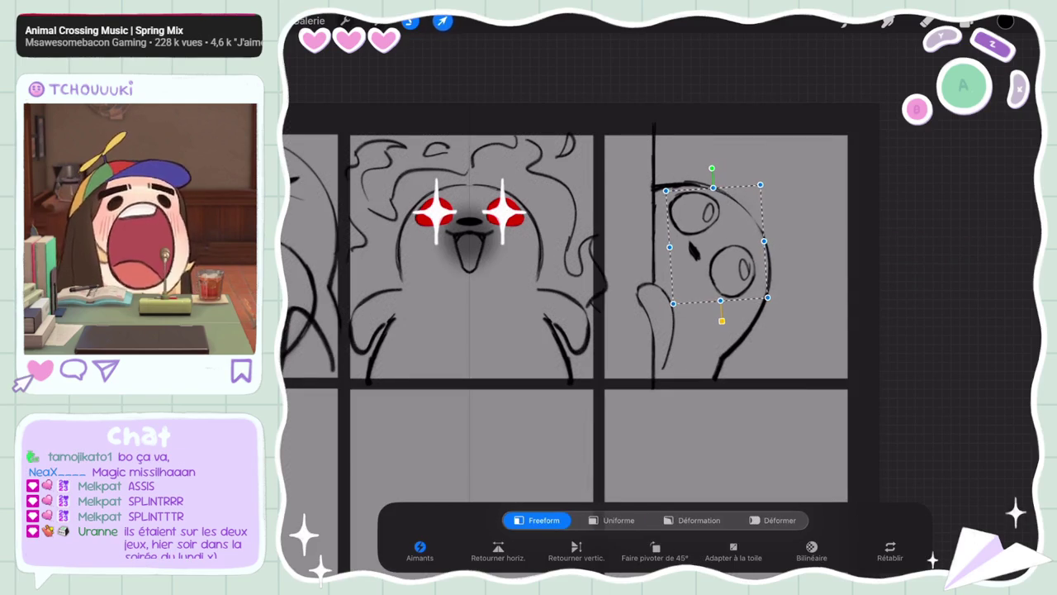
{"action": "left_click", "coordinate": [442, 20]}
Draw an L stroke at the top of the right panel beside the seal
{"action": "scroll", "coordinate": [578, 331], "scroll_direction": "down", "scroll_amount": 5}
{"action": "scroll", "coordinate": [578, 331], "scroll_direction": "up", "scroll_amount": 4}
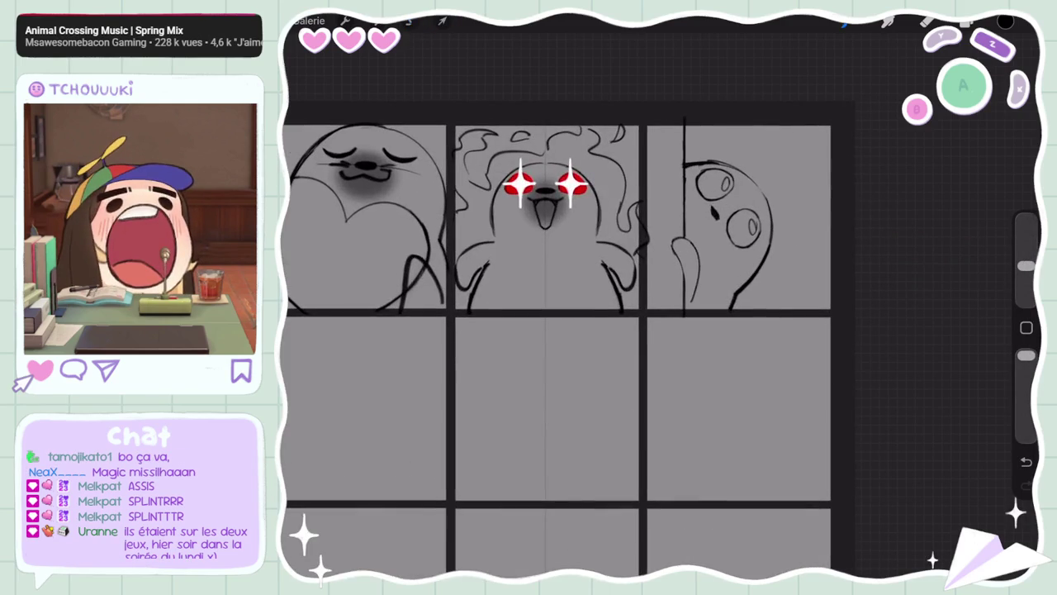
{"action": "scroll", "coordinate": [579, 330], "scroll_direction": "up", "scroll_amount": 2}
{"action": "left_click_drag", "start_coordinate": [740, 138], "coordinate": [755, 189]}
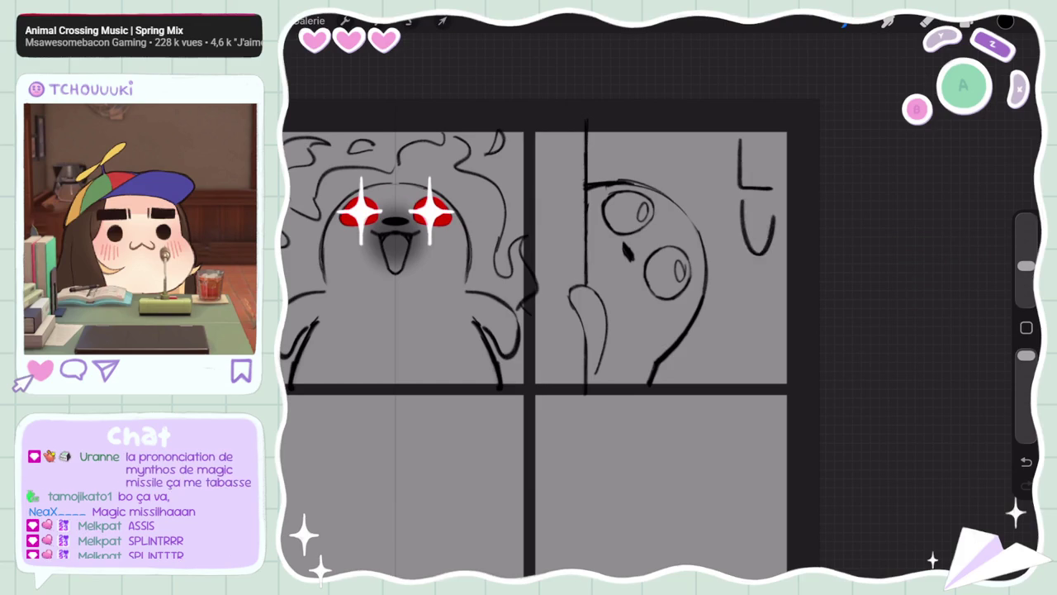
Add the remaining LURK letter strokes below the L, then zoom out over the grid
{"action": "left_click_drag", "start_coordinate": [744, 208], "coordinate": [771, 210]}
{"action": "mouse_move", "coordinate": [752, 271]}
{"action": "left_mouse_down"}
{"action": "mouse_move", "coordinate": [748, 319]}
{"action": "mouse_move", "coordinate": [776, 315]}
{"action": "mouse_move", "coordinate": [764, 380]}
{"action": "left_mouse_up"}
{"action": "scroll", "coordinate": [634, 355], "scroll_direction": "down", "scroll_amount": 5}
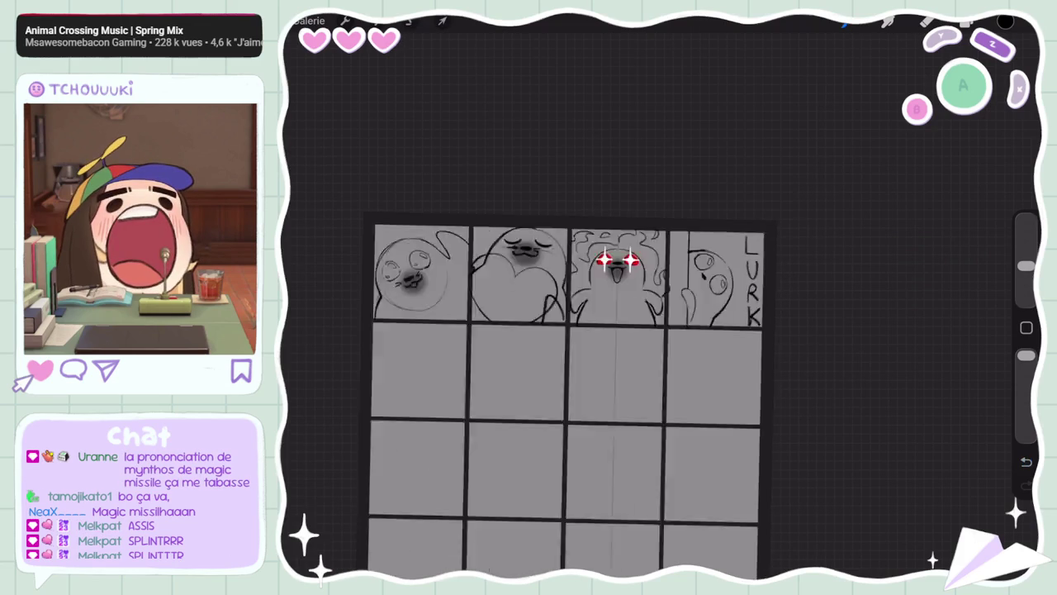
{"action": "scroll", "coordinate": [634, 355], "scroll_direction": "up", "scroll_amount": 1}
{"action": "scroll", "coordinate": [588, 389], "scroll_direction": "up", "scroll_amount": 3}
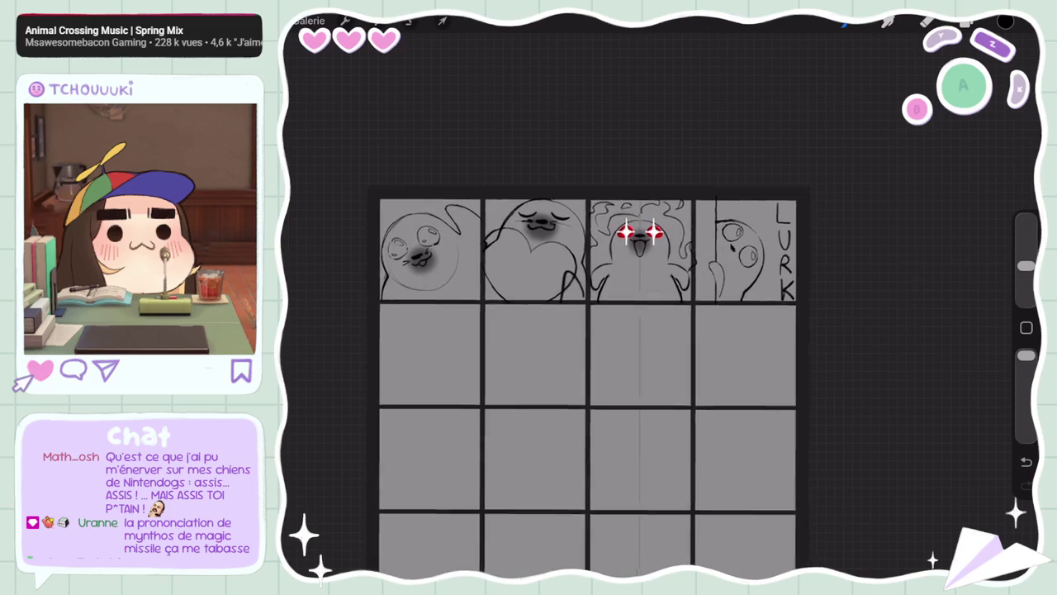
{"action": "scroll", "coordinate": [588, 388], "scroll_direction": "up", "scroll_amount": 3}
{"action": "scroll", "coordinate": [588, 388], "scroll_direction": "up", "scroll_amount": 1}
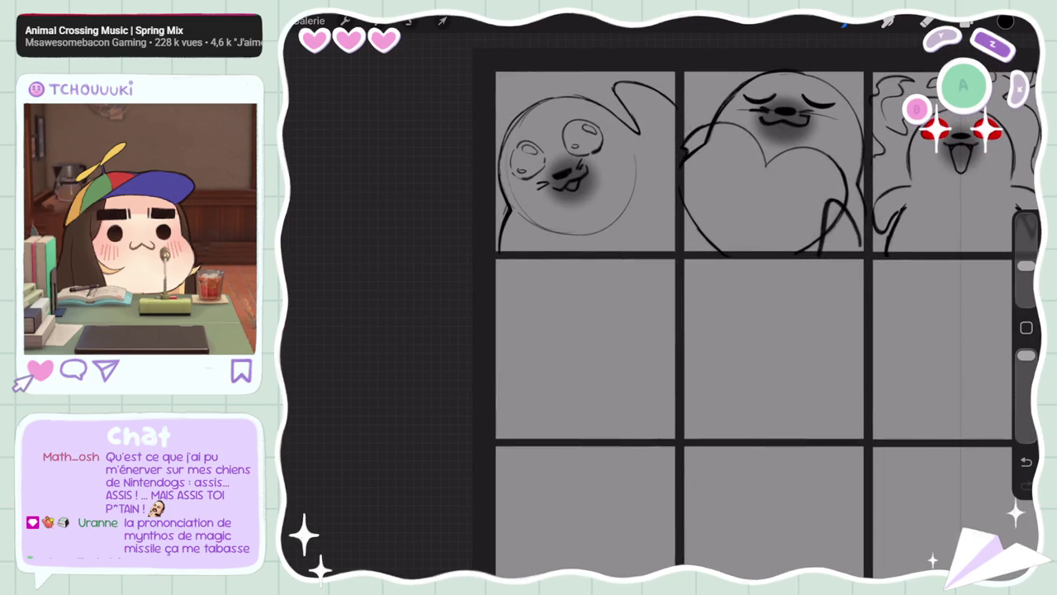
Lasso the first seal's shaded mouth, nudge it into place, and show the layer list
{"action": "left_click", "coordinate": [966, 25]}
{"action": "scroll", "coordinate": [743, 248], "scroll_direction": "up", "scroll_amount": 2}
{"action": "left_click", "coordinate": [411, 22]}
{"action": "left_click_drag", "start_coordinate": [554, 262], "coordinate": [561, 264]}
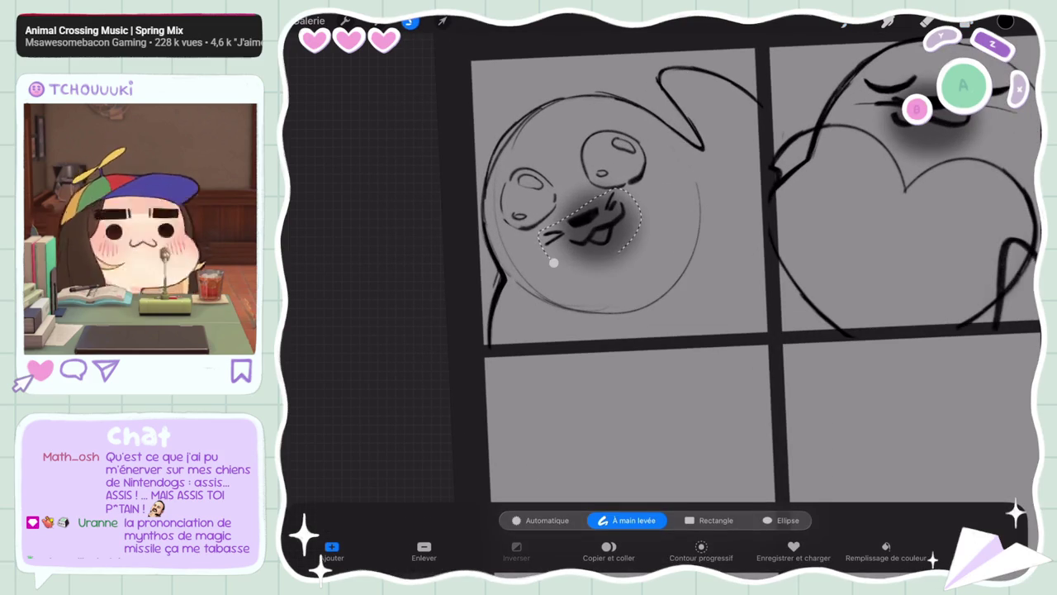
{"action": "left_click", "coordinate": [442, 22]}
{"action": "left_click_drag", "start_coordinate": [590, 222], "coordinate": [582, 225]}
{"action": "left_click", "coordinate": [888, 22]}
{"action": "scroll", "coordinate": [744, 297], "scroll_direction": "down", "scroll_amount": 5}
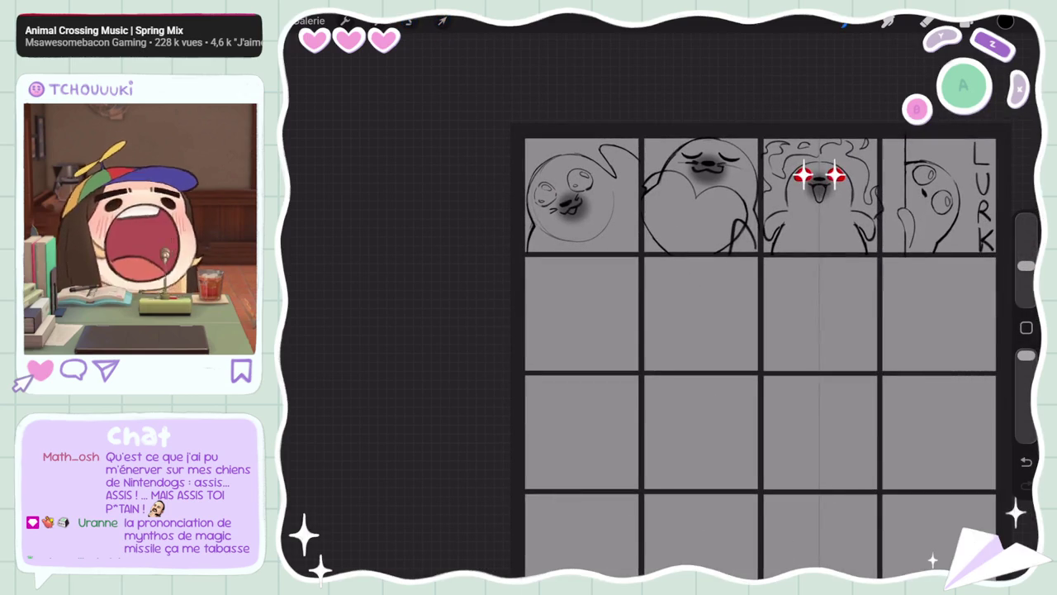
{"action": "left_click", "coordinate": [966, 22]}
{"action": "scroll", "coordinate": [628, 330], "scroll_direction": "up", "scroll_amount": 2}
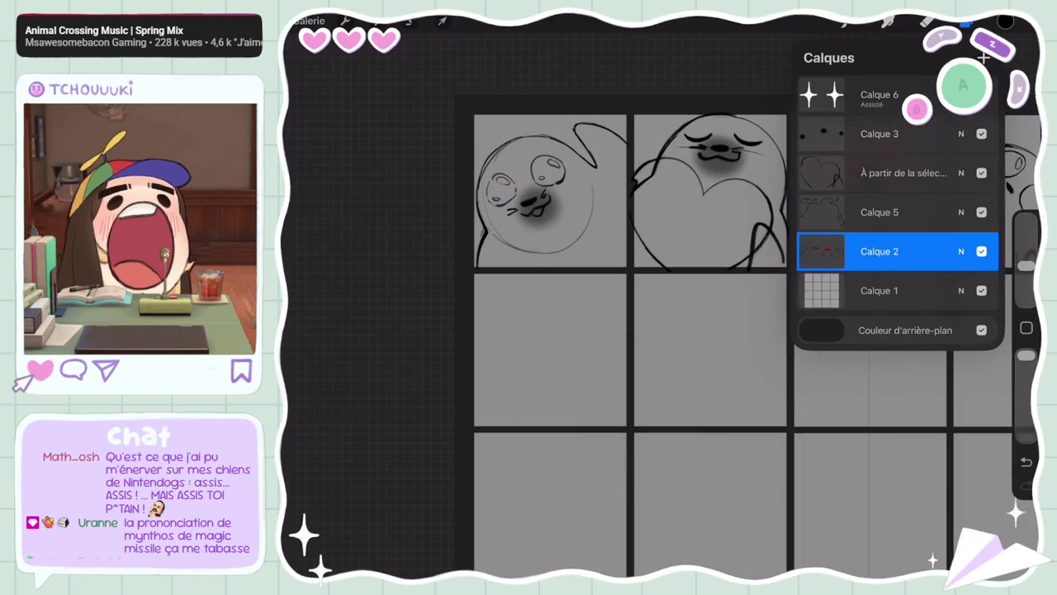
Keep Calque 2 active, close Layers, and draw a head arc in row two, panel one
{"action": "left_click", "coordinate": [879, 213]}
{"action": "left_click", "coordinate": [880, 251]}
{"action": "left_click", "coordinate": [967, 23]}
{"action": "left_click", "coordinate": [887, 22]}
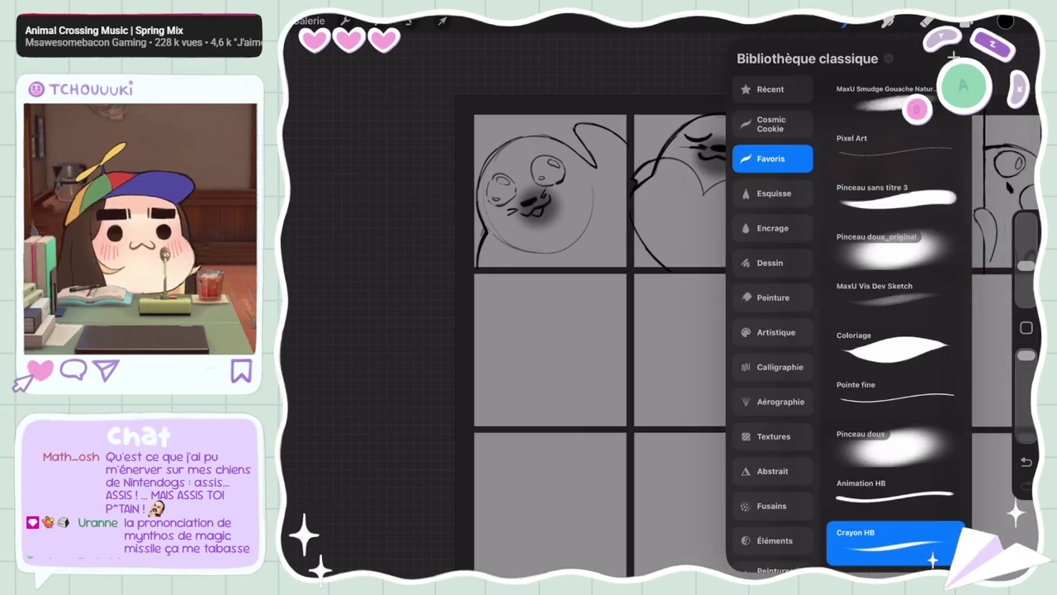
{"action": "scroll", "coordinate": [686, 346], "scroll_direction": "down", "scroll_amount": 3}
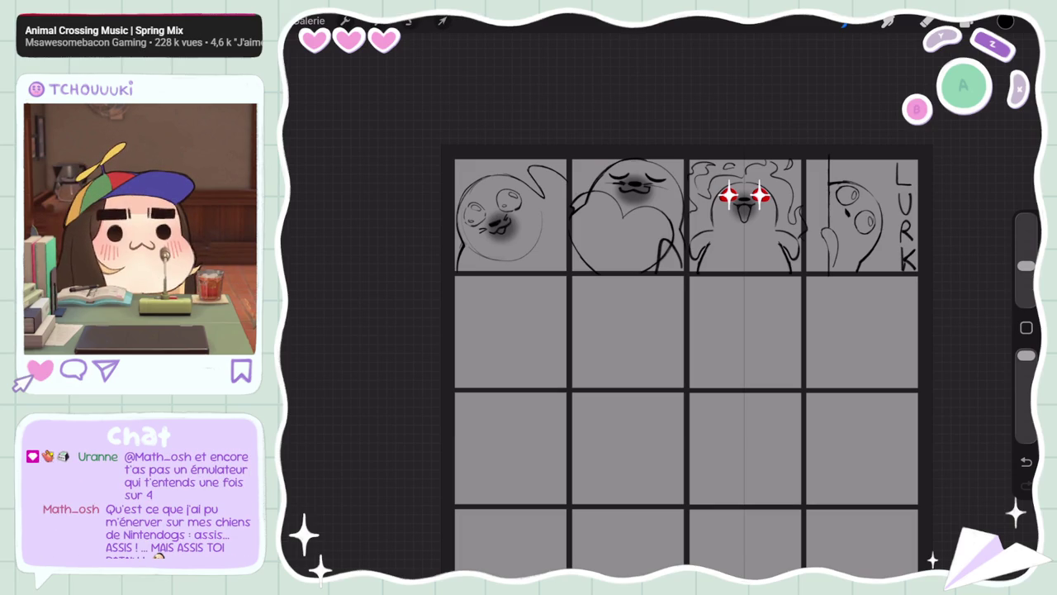
{"action": "scroll", "coordinate": [685, 306], "scroll_direction": "up", "scroll_amount": 5}
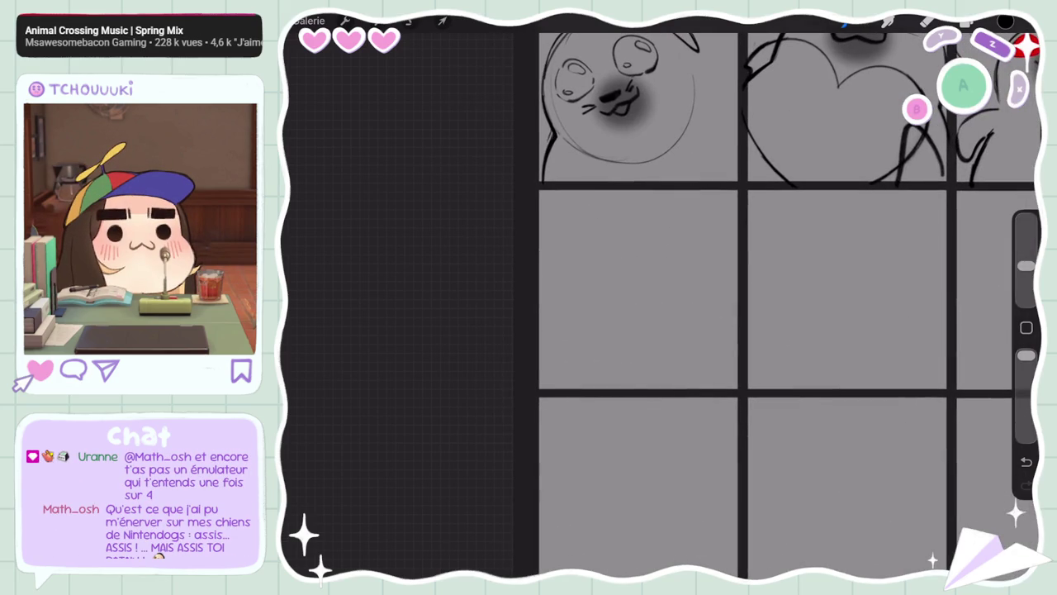
{"action": "left_click_drag", "start_coordinate": [712, 257], "coordinate": [581, 317]}
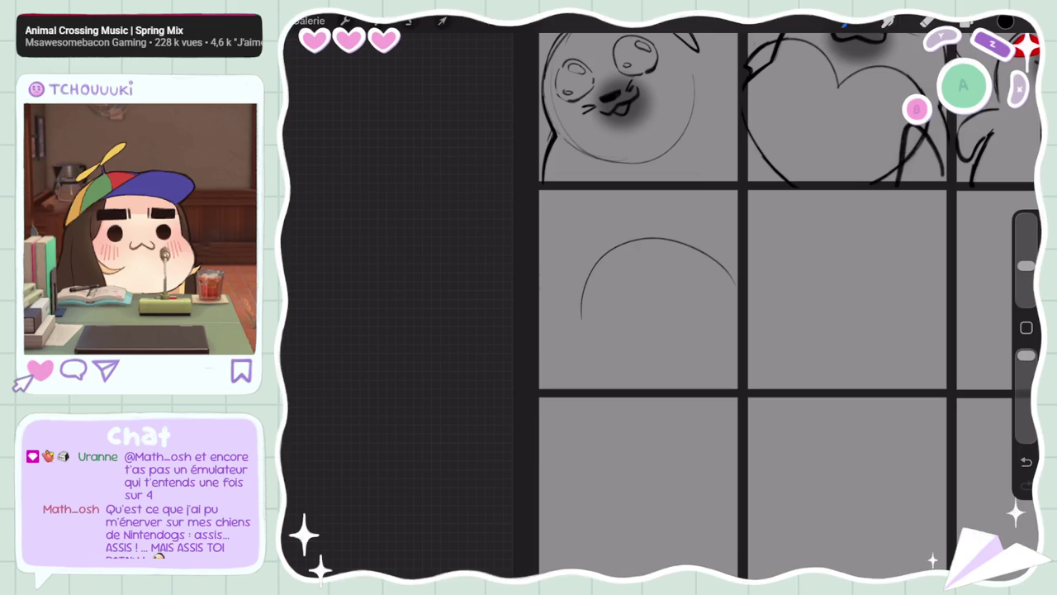
Redraw the second-row seal's round head outline and adjust it
{"action": "scroll", "coordinate": [768, 306], "scroll_direction": "down", "scroll_amount": 3}
{"action": "scroll", "coordinate": [768, 305], "scroll_direction": "up", "scroll_amount": 3}
{"action": "key", "text": "ctrl+z"}
{"action": "mouse_move", "coordinate": [547, 272]}
{"action": "left_mouse_down"}
{"action": "mouse_move", "coordinate": [650, 256]}
{"action": "mouse_move", "coordinate": [529, 227]}
{"action": "left_mouse_up"}
{"action": "key", "text": "ctrl+z"}
{"action": "left_click", "coordinate": [411, 21]}
{"action": "left_click", "coordinate": [443, 21]}
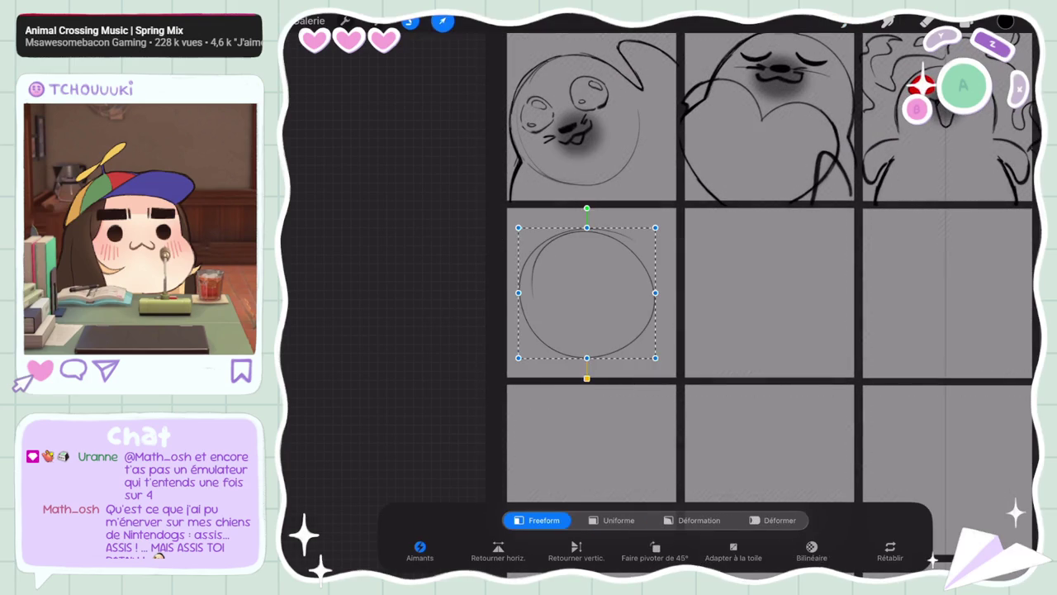
{"action": "left_click", "coordinate": [442, 21]}
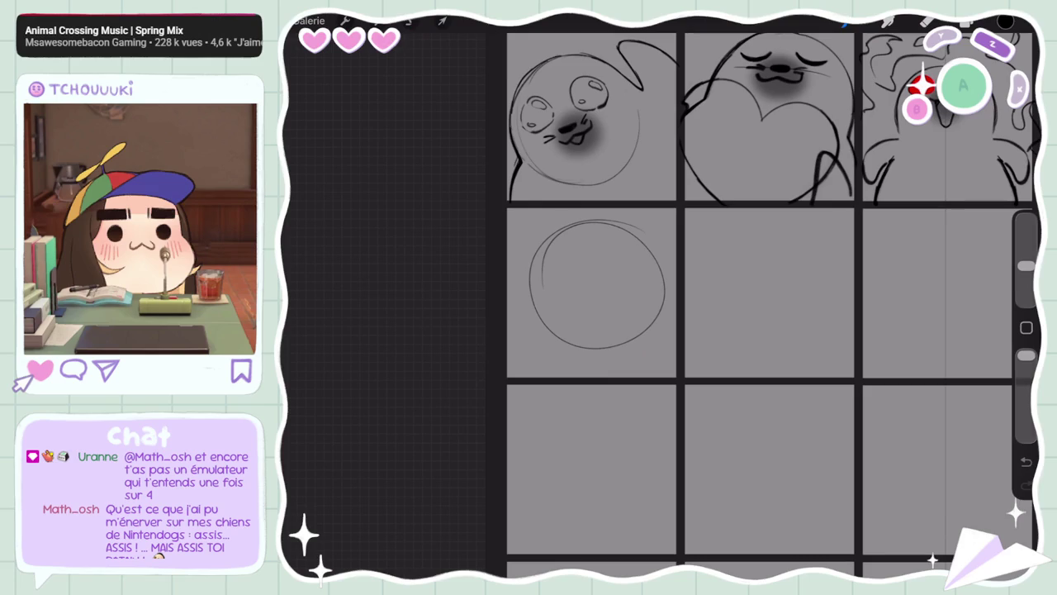
Draw the neck line hanging below the head, redoing the first attempt
{"action": "key", "text": "ctrl+z"}
{"action": "left_click_drag", "start_coordinate": [542, 343], "coordinate": [552, 378]}
{"action": "key", "text": "ctrl+z"}
{"action": "left_click_drag", "start_coordinate": [548, 328], "coordinate": [560, 383]}
Scale the head uniformly, shift it right, and draw the left eye circle
{"action": "left_click", "coordinate": [409, 20]}
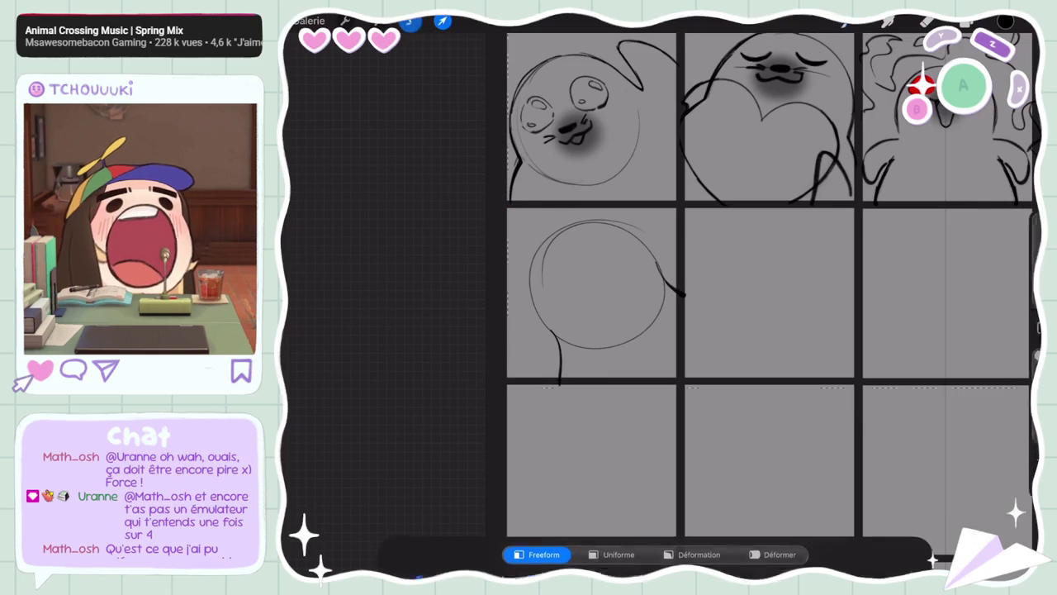
{"action": "left_click", "coordinate": [492, 268]}
{"action": "left_click", "coordinate": [492, 267]}
{"action": "left_click", "coordinate": [443, 21]}
{"action": "mouse_move", "coordinate": [601, 394]}
{"action": "left_mouse_down"}
{"action": "mouse_move", "coordinate": [601, 419]}
{"action": "mouse_move", "coordinate": [602, 410]}
{"action": "left_mouse_up"}
{"action": "left_click", "coordinate": [618, 520]}
{"action": "left_click_drag", "start_coordinate": [602, 313], "coordinate": [607, 312]}
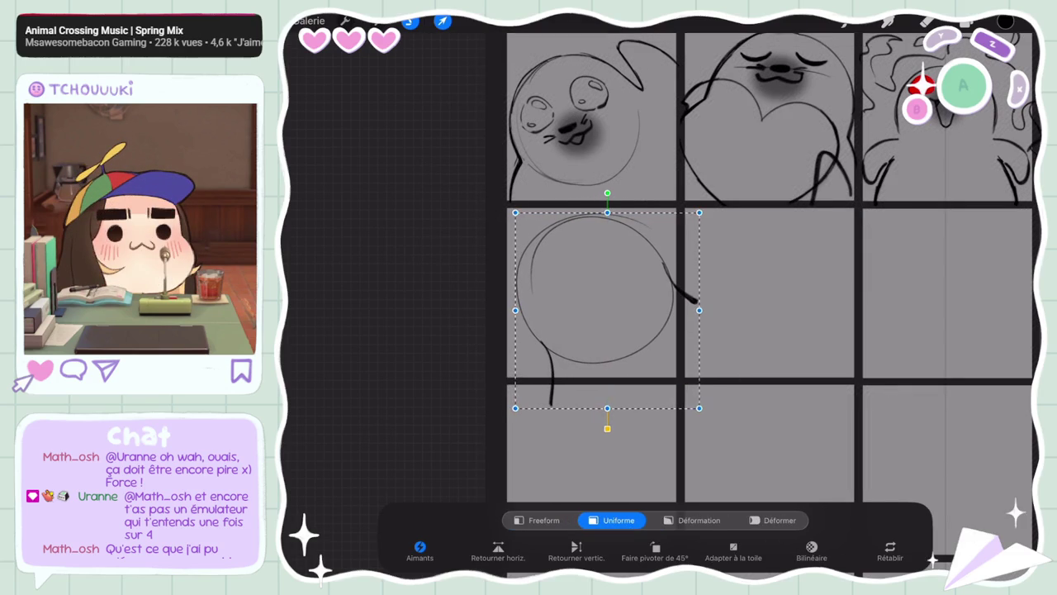
{"action": "left_click_drag", "start_coordinate": [607, 407], "coordinate": [607, 402]}
{"action": "left_click_drag", "start_coordinate": [607, 310], "coordinate": [617, 308]}
{"action": "left_click", "coordinate": [443, 21]}
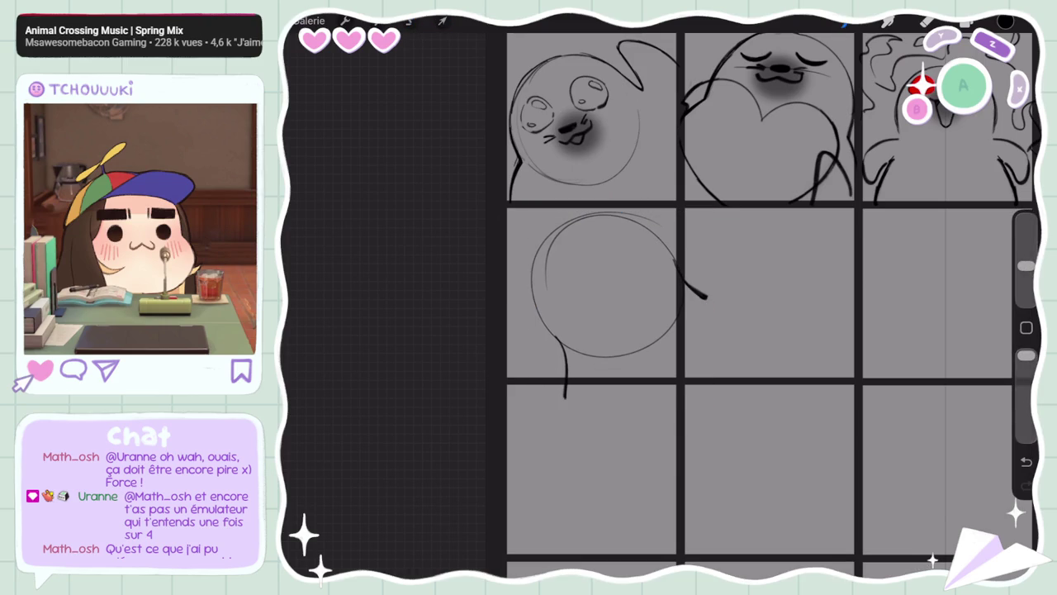
{"action": "left_click_drag", "start_coordinate": [560, 259], "coordinate": [570, 258]}
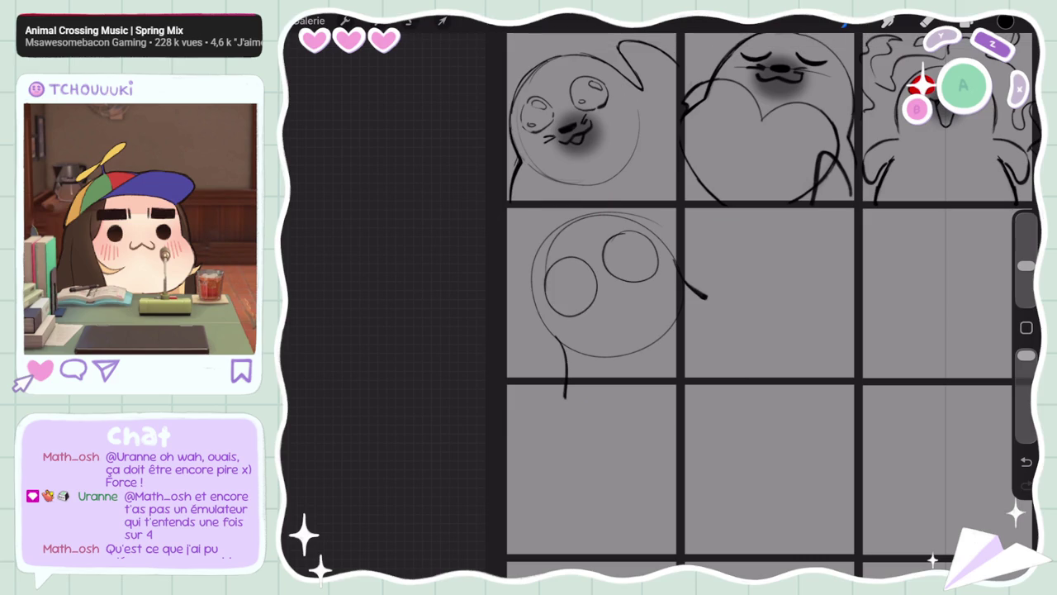
Enlarge the seal's right eye and thicken its mouth dash
{"action": "left_click", "coordinate": [410, 21]}
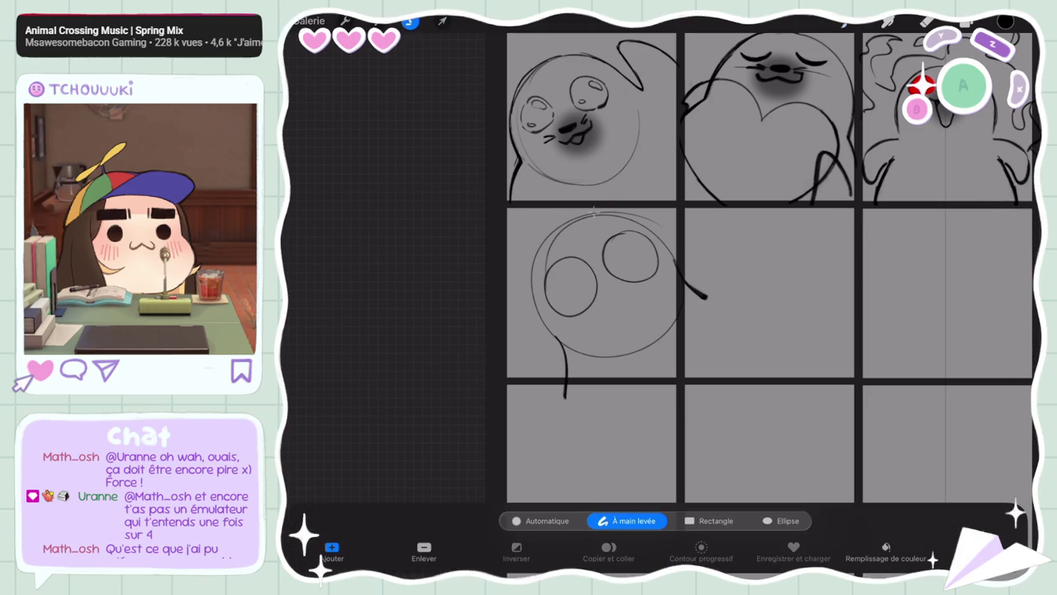
{"action": "left_click", "coordinate": [442, 20]}
{"action": "mouse_move", "coordinate": [607, 227]}
{"action": "left_mouse_down"}
{"action": "mouse_move", "coordinate": [620, 224]}
{"action": "mouse_move", "coordinate": [629, 252]}
{"action": "left_mouse_up"}
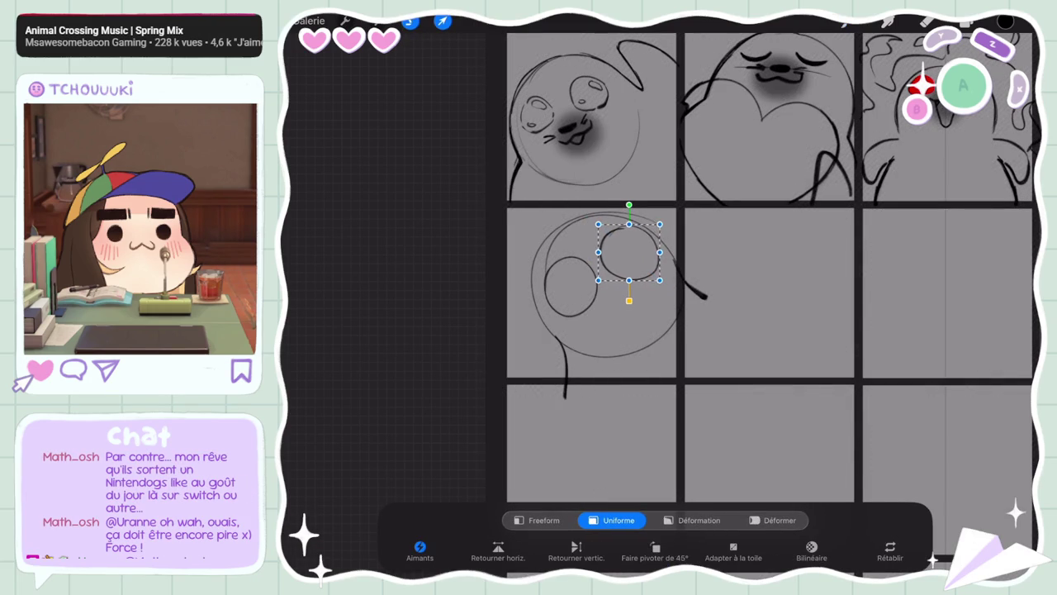
{"action": "left_click", "coordinate": [442, 21]}
{"action": "left_click_drag", "start_coordinate": [609, 304], "coordinate": [629, 293]}
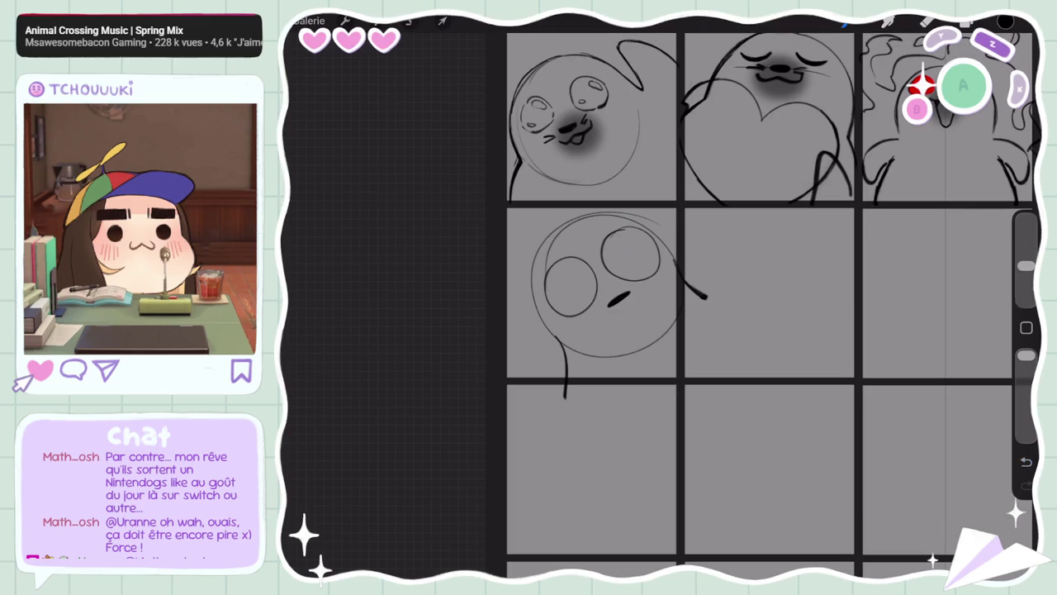
Try and redraw a triangular buck tooth beneath the mouth, undoing failed attempts
{"action": "mouse_move", "coordinate": [601, 334]}
{"action": "left_mouse_down"}
{"action": "mouse_move", "coordinate": [661, 290]}
{"action": "mouse_move", "coordinate": [599, 334]}
{"action": "left_mouse_up"}
{"action": "key", "text": "ctrl+z"}
{"action": "mouse_move", "coordinate": [657, 284]}
{"action": "left_mouse_down"}
{"action": "mouse_move", "coordinate": [601, 332]}
{"action": "mouse_move", "coordinate": [671, 287]}
{"action": "left_mouse_up"}
{"action": "key", "text": "ctrl+z"}
{"action": "key", "text": "ctrl+z"}
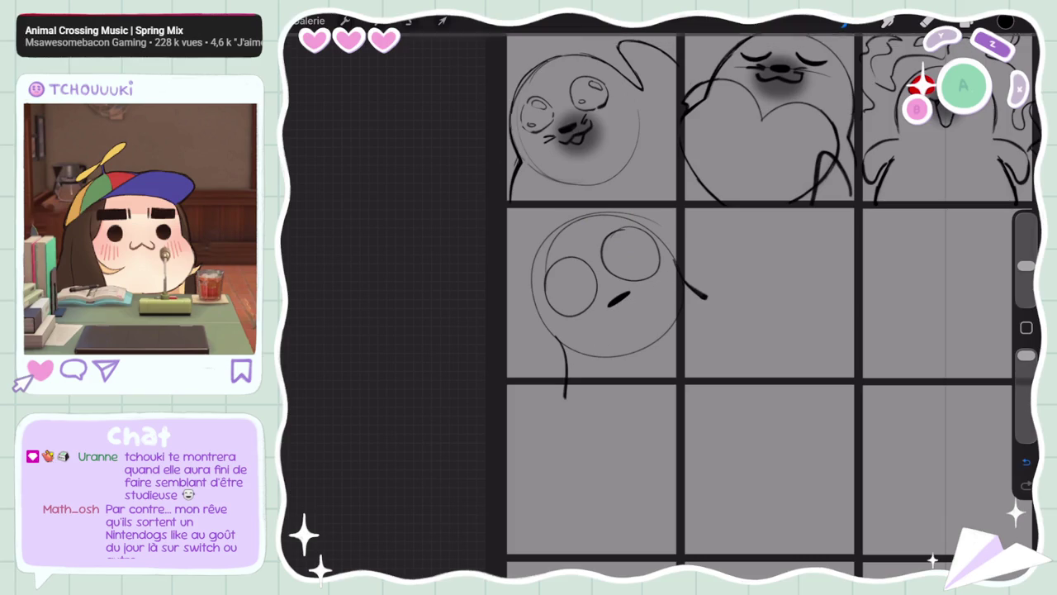
{"action": "mouse_move", "coordinate": [628, 318]}
{"action": "left_mouse_down"}
{"action": "mouse_move", "coordinate": [627, 304]}
{"action": "mouse_move", "coordinate": [630, 344]}
{"action": "mouse_move", "coordinate": [656, 329]}
{"action": "left_mouse_up"}
{"action": "key", "text": "ctrl+z"}
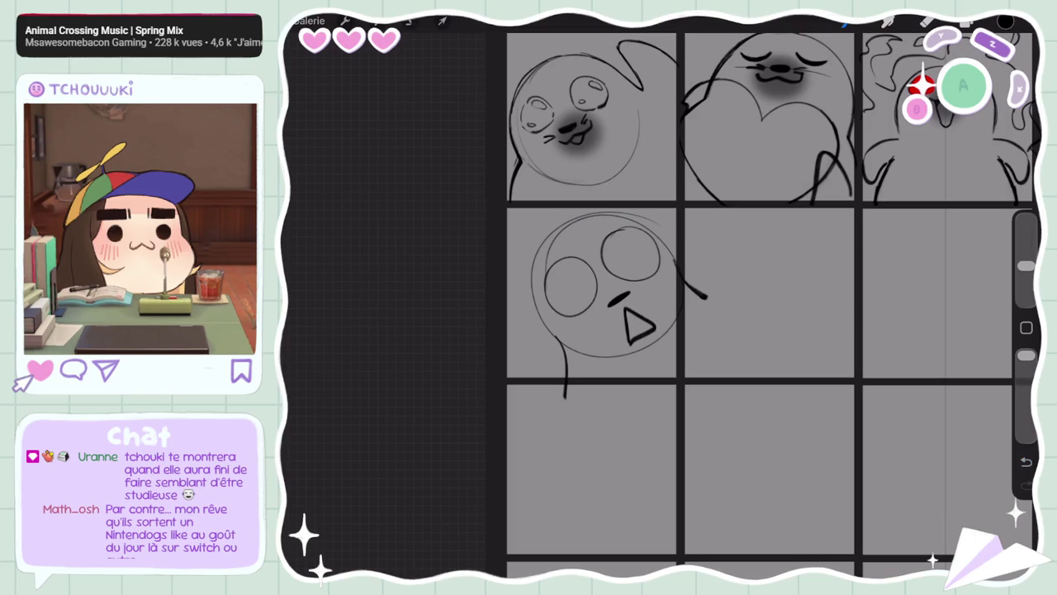
{"action": "key", "text": "ctrl+z"}
{"action": "mouse_move", "coordinate": [627, 320]}
{"action": "left_mouse_down"}
{"action": "mouse_move", "coordinate": [649, 327]}
{"action": "mouse_move", "coordinate": [649, 347]}
{"action": "left_mouse_up"}
{"action": "key", "text": "ctrl+z"}
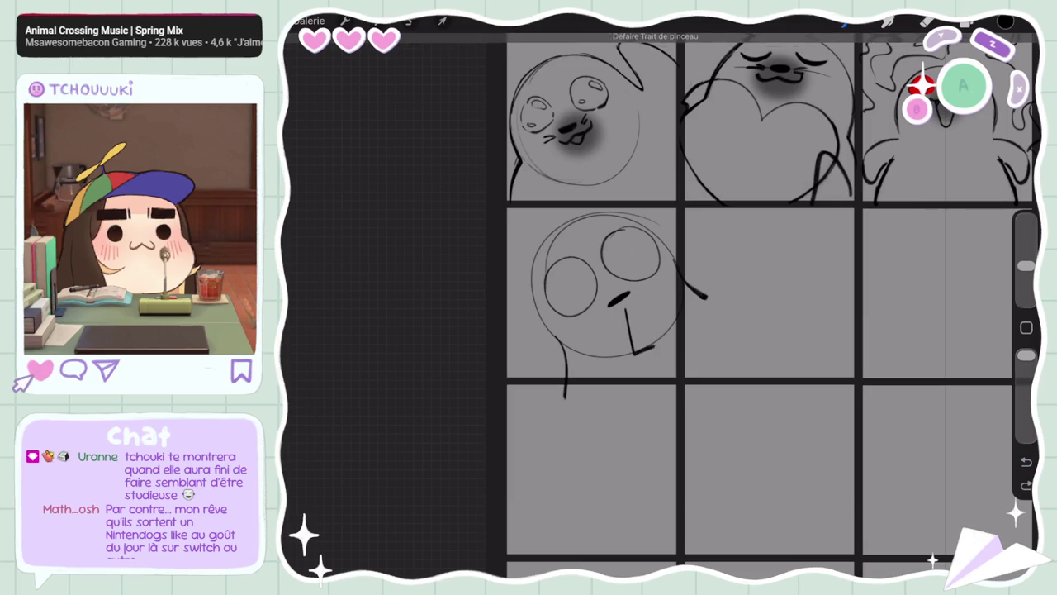
{"action": "key", "text": "ctrl+z"}
{"action": "left_click_drag", "start_coordinate": [626, 310], "coordinate": [628, 312]}
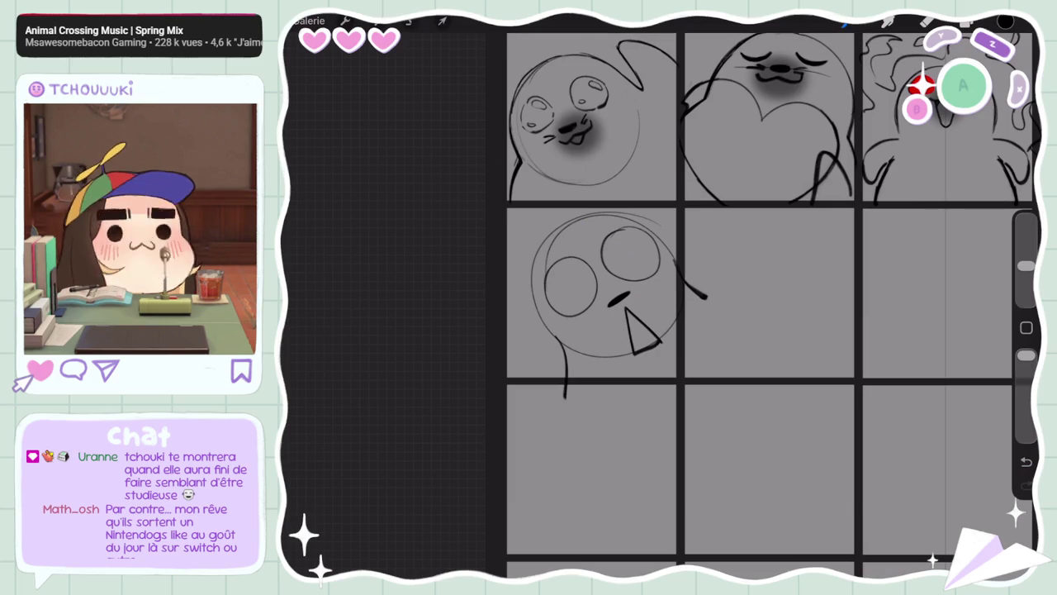
{"action": "key", "text": "ctrl+z"}
{"action": "key", "text": "ctrl+z"}
Try inking the left eye's lower-right edge, undoing each attempt
{"action": "scroll", "coordinate": [660, 305], "scroll_direction": "down", "scroll_amount": 5}
{"action": "scroll", "coordinate": [661, 306], "scroll_direction": "up", "scroll_amount": 5}
{"action": "scroll", "coordinate": [743, 306], "scroll_direction": "up", "scroll_amount": 2}
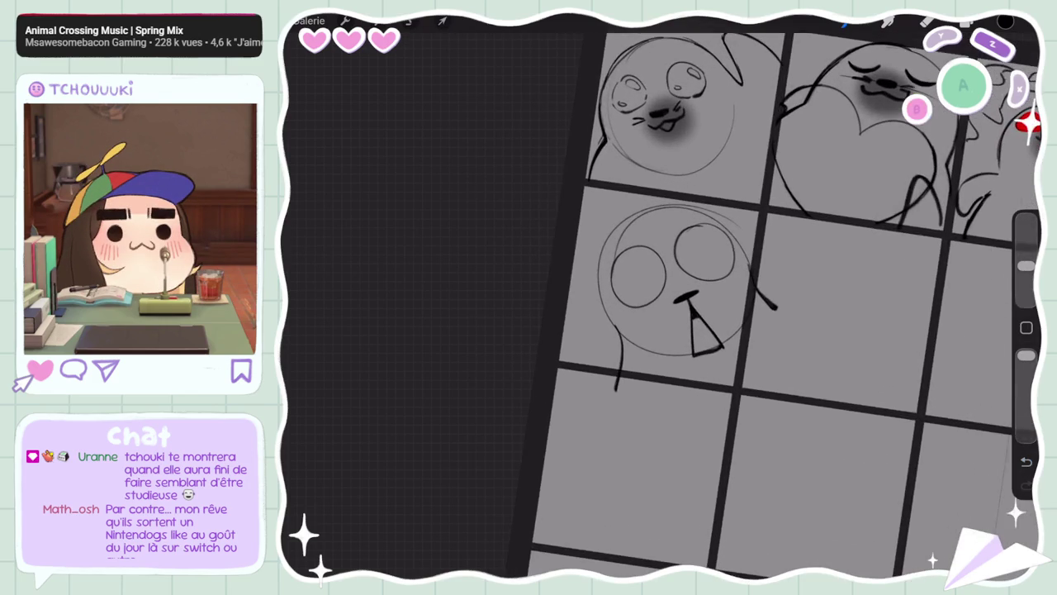
{"action": "scroll", "coordinate": [661, 305], "scroll_direction": "up", "scroll_amount": 3}
{"action": "scroll", "coordinate": [661, 306], "scroll_direction": "up", "scroll_amount": 2}
{"action": "scroll", "coordinate": [660, 306], "scroll_direction": "up", "scroll_amount": 1}
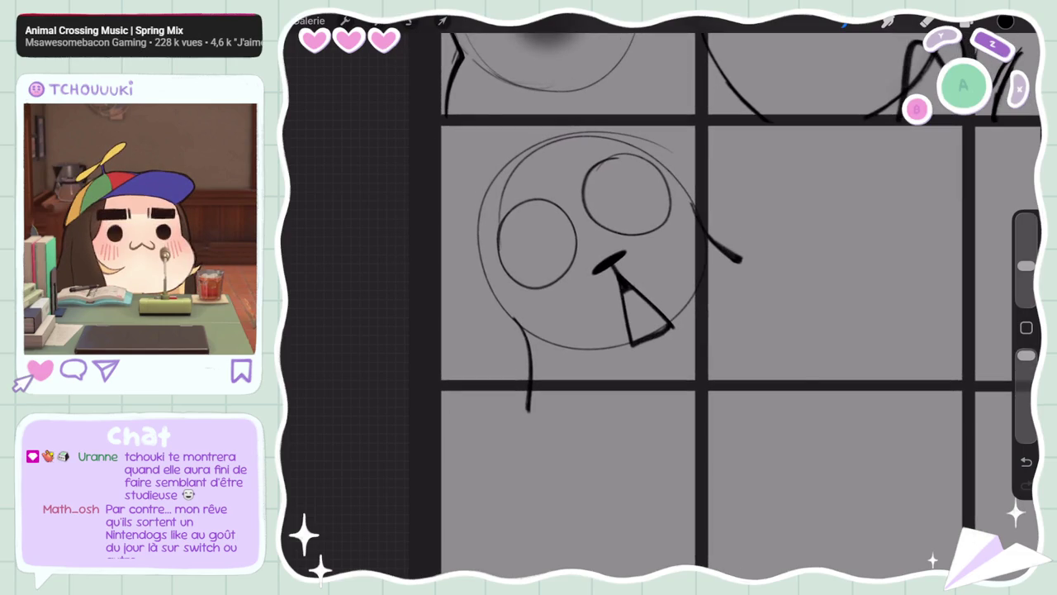
{"action": "left_click_drag", "start_coordinate": [578, 239], "coordinate": [537, 290]}
{"action": "key", "text": "ctrl+z"}
{"action": "left_click_drag", "start_coordinate": [577, 256], "coordinate": [537, 293]}
{"action": "key", "text": "ctrl+z"}
{"action": "mouse_move", "coordinate": [577, 219]}
{"action": "left_mouse_down"}
{"action": "mouse_move", "coordinate": [537, 289]}
{"action": "mouse_move", "coordinate": [574, 262]}
{"action": "mouse_move", "coordinate": [533, 292]}
{"action": "mouse_move", "coordinate": [552, 197]}
{"action": "mouse_move", "coordinate": [521, 200]}
{"action": "mouse_move", "coordinate": [494, 240]}
{"action": "mouse_move", "coordinate": [512, 282]}
{"action": "mouse_move", "coordinate": [534, 290]}
{"action": "left_mouse_up"}
{"action": "key", "text": "ctrl+z"}
Ink the right eye's sides and top, then retouch both eyes' edges
{"action": "mouse_move", "coordinate": [584, 189]}
{"action": "left_mouse_down"}
{"action": "mouse_move", "coordinate": [603, 228]}
{"action": "mouse_move", "coordinate": [638, 236]}
{"action": "left_mouse_up"}
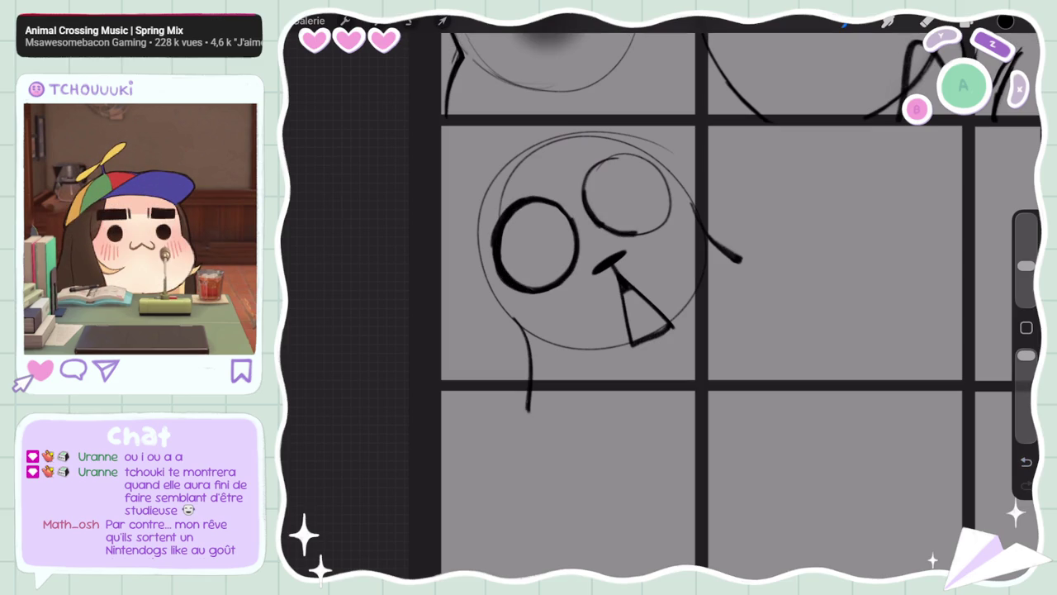
{"action": "left_click_drag", "start_coordinate": [659, 170], "coordinate": [666, 225]}
{"action": "key", "text": "ctrl+z"}
{"action": "left_click_drag", "start_coordinate": [656, 168], "coordinate": [661, 225]}
{"action": "mouse_move", "coordinate": [599, 160]}
{"action": "left_mouse_down"}
{"action": "mouse_move", "coordinate": [658, 168]}
{"action": "mouse_move", "coordinate": [582, 195]}
{"action": "left_mouse_up"}
{"action": "key", "text": "ctrl+z"}
{"action": "key", "text": "ctrl+shift+z"}
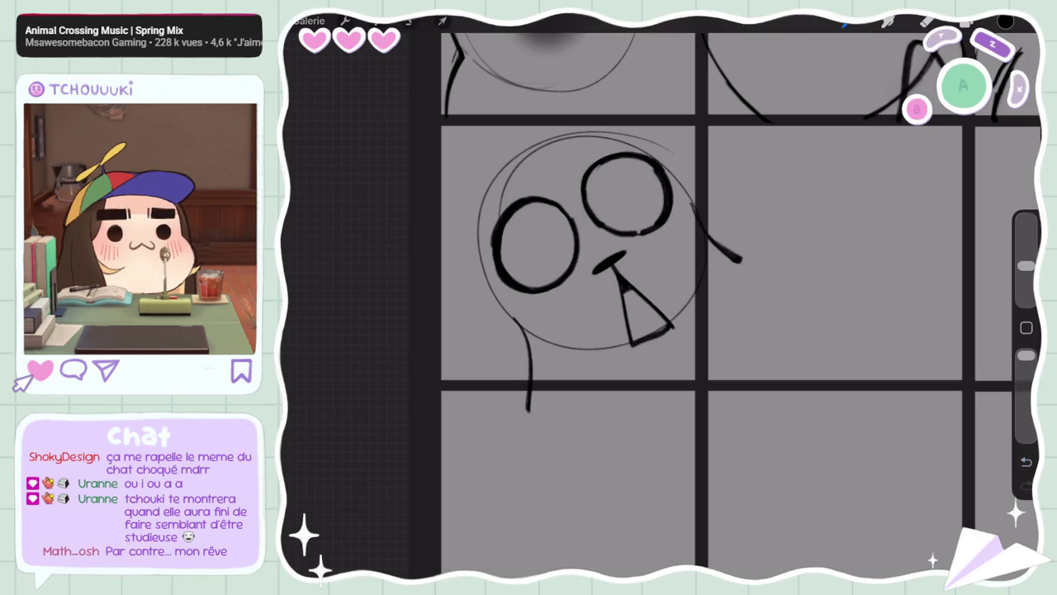
{"action": "left_click_drag", "start_coordinate": [634, 233], "coordinate": [651, 226]}
{"action": "left_click_drag", "start_coordinate": [494, 241], "coordinate": [492, 267]}
Lasso the inked left eye and adjust it with Transform
{"action": "left_click", "coordinate": [409, 21]}
{"action": "mouse_move", "coordinate": [541, 177]}
{"action": "left_mouse_down"}
{"action": "mouse_move", "coordinate": [486, 227]}
{"action": "mouse_move", "coordinate": [541, 178]}
{"action": "mouse_move", "coordinate": [578, 197]}
{"action": "left_mouse_up"}
{"action": "left_click", "coordinate": [443, 21]}
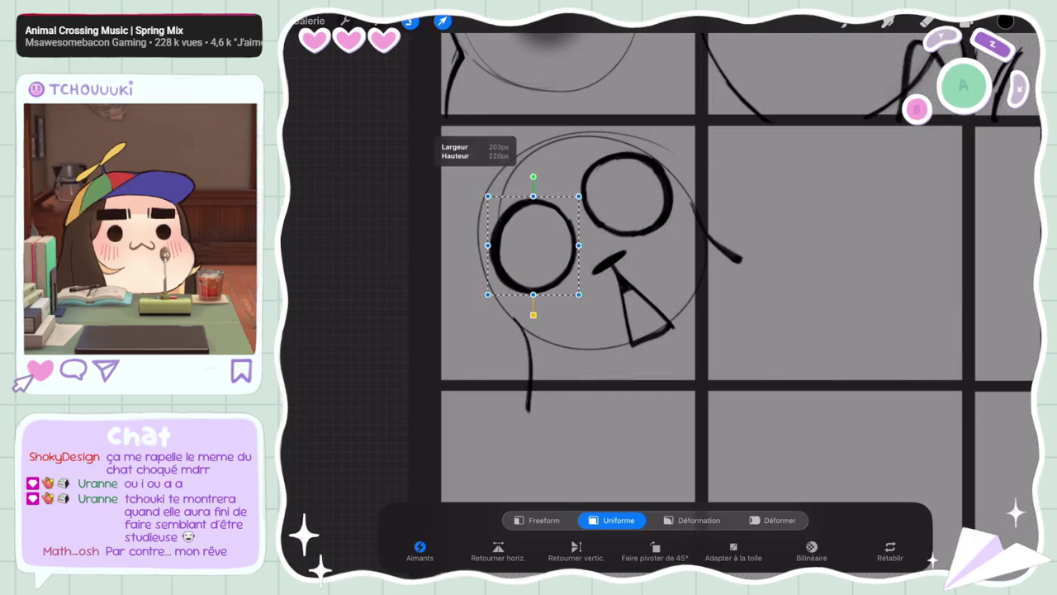
{"action": "left_click", "coordinate": [443, 20]}
Draw a longer curve for the seal's left side after discarding shorter tries
{"action": "left_click_drag", "start_coordinate": [484, 225], "coordinate": [514, 326]}
{"action": "key", "text": "ctrl+z"}
{"action": "mouse_move", "coordinate": [476, 221]}
{"action": "left_mouse_down"}
{"action": "mouse_move", "coordinate": [476, 273]}
{"action": "mouse_move", "coordinate": [519, 330]}
{"action": "left_mouse_up"}
{"action": "key", "text": "ctrl+z"}
{"action": "left_click_drag", "start_coordinate": [477, 254], "coordinate": [524, 334]}
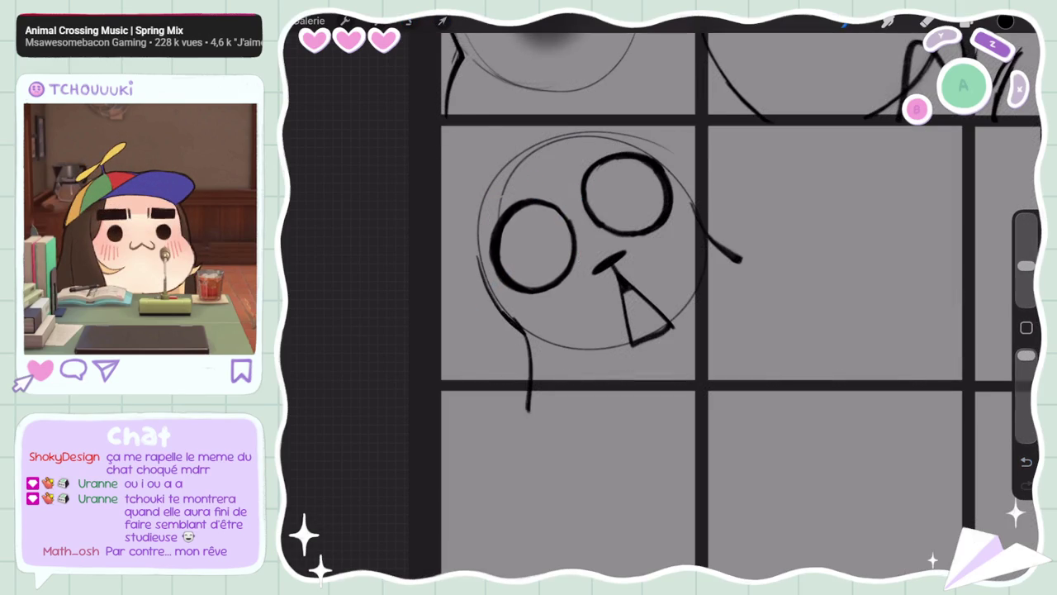
Try curves over the head's top, keeping an arc along its upper left
{"action": "left_click_drag", "start_coordinate": [636, 141], "coordinate": [694, 200]}
{"action": "key", "text": "ctrl+z"}
{"action": "left_click_drag", "start_coordinate": [636, 140], "coordinate": [694, 198]}
{"action": "key", "text": "ctrl+z"}
{"action": "left_click_drag", "start_coordinate": [595, 133], "coordinate": [694, 198]}
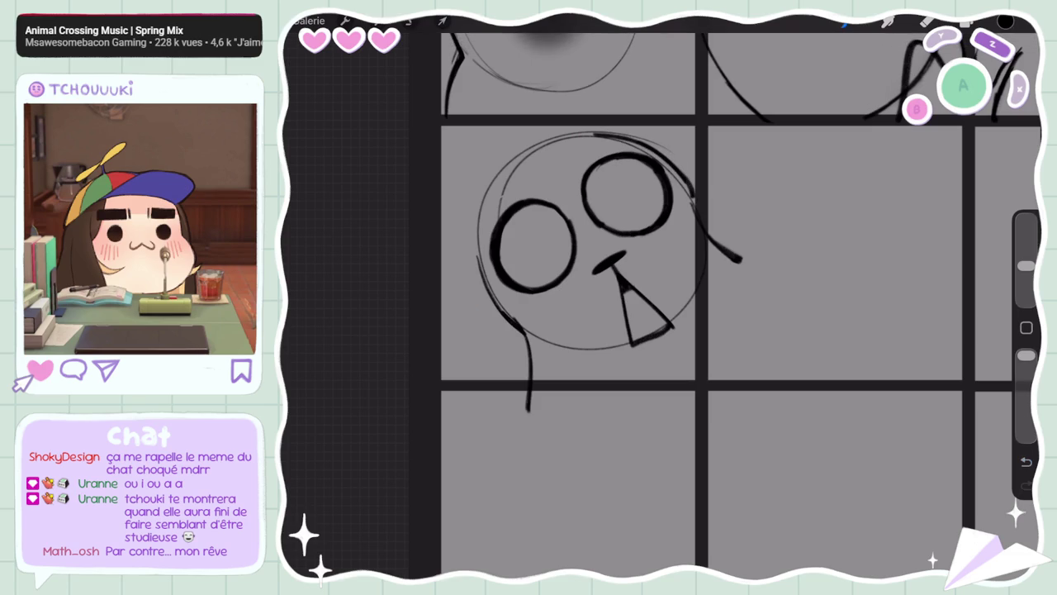
{"action": "key", "text": "ctrl+z"}
{"action": "mouse_move", "coordinate": [595, 132]}
{"action": "left_mouse_down"}
{"action": "mouse_move", "coordinate": [510, 174]}
{"action": "mouse_move", "coordinate": [525, 154]}
{"action": "mouse_move", "coordinate": [486, 203]}
{"action": "left_mouse_up"}
Sketch and thicken the head's upper-left and left edges
{"action": "left_click_drag", "start_coordinate": [512, 161], "coordinate": [478, 223]}
{"action": "left_click_drag", "start_coordinate": [502, 175], "coordinate": [478, 262]}
{"action": "key", "text": "ctrl+z"}
{"action": "left_click_drag", "start_coordinate": [485, 205], "coordinate": [477, 256]}
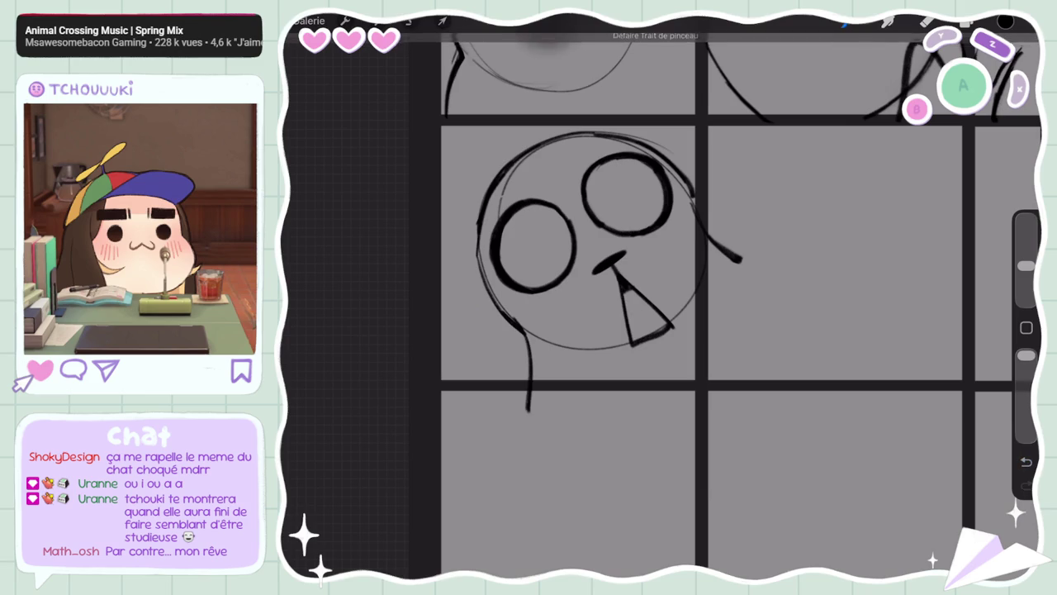
{"action": "left_click_drag", "start_coordinate": [484, 211], "coordinate": [481, 285]}
Erase stray strokes around the head's lower-left, top and upper right
{"action": "left_click", "coordinate": [926, 22]}
{"action": "mouse_move", "coordinate": [484, 248]}
{"action": "left_mouse_down"}
{"action": "mouse_move", "coordinate": [511, 316]}
{"action": "mouse_move", "coordinate": [534, 335]}
{"action": "left_mouse_up"}
{"action": "left_click_drag", "start_coordinate": [659, 162], "coordinate": [570, 134]}
{"action": "left_click_drag", "start_coordinate": [656, 160], "coordinate": [696, 216]}
{"action": "left_click_drag", "start_coordinate": [1027, 239], "coordinate": [1027, 266]}
Darken the head's right edge and top outline
{"action": "left_click", "coordinate": [846, 23]}
{"action": "left_click_drag", "start_coordinate": [674, 163], "coordinate": [693, 210]}
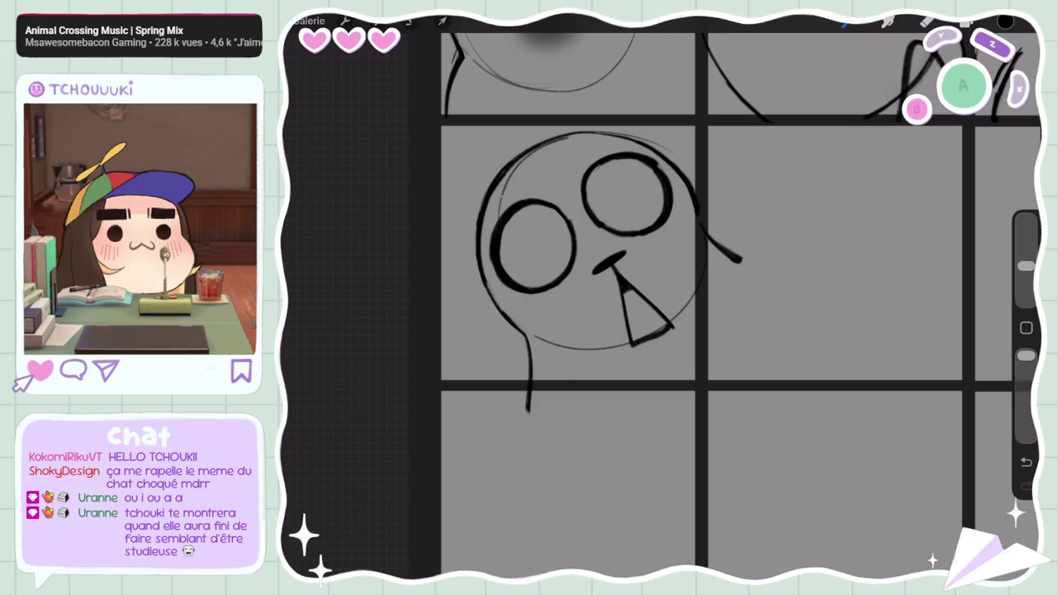
{"action": "mouse_move", "coordinate": [624, 133]}
{"action": "left_mouse_down"}
{"action": "mouse_move", "coordinate": [550, 137]}
{"action": "mouse_move", "coordinate": [534, 152]}
{"action": "left_mouse_up"}
{"action": "left_click_drag", "start_coordinate": [1026, 266], "coordinate": [1026, 239]}
Clean up the upper-left outline and redraw the head's left outline darker
{"action": "left_click", "coordinate": [927, 23]}
{"action": "mouse_move", "coordinate": [508, 160]}
{"action": "left_mouse_down"}
{"action": "mouse_move", "coordinate": [484, 199]}
{"action": "mouse_move", "coordinate": [482, 255]}
{"action": "left_mouse_up"}
{"action": "left_click", "coordinate": [846, 23]}
{"action": "left_click_drag", "start_coordinate": [1027, 240], "coordinate": [1026, 266]}
{"action": "left_click_drag", "start_coordinate": [530, 152], "coordinate": [487, 201]}
{"action": "left_click_drag", "start_coordinate": [507, 165], "coordinate": [482, 228]}
{"action": "left_click_drag", "start_coordinate": [498, 188], "coordinate": [474, 253]}
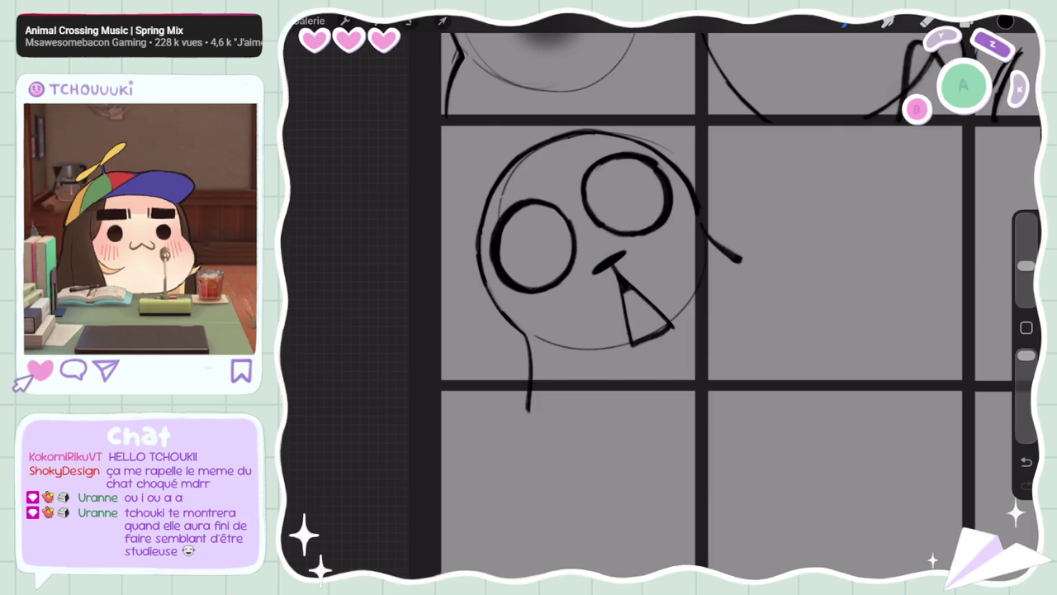
{"action": "scroll", "coordinate": [685, 272], "scroll_direction": "down", "scroll_amount": 5}
{"action": "scroll", "coordinate": [685, 272], "scroll_direction": "down", "scroll_amount": 2}
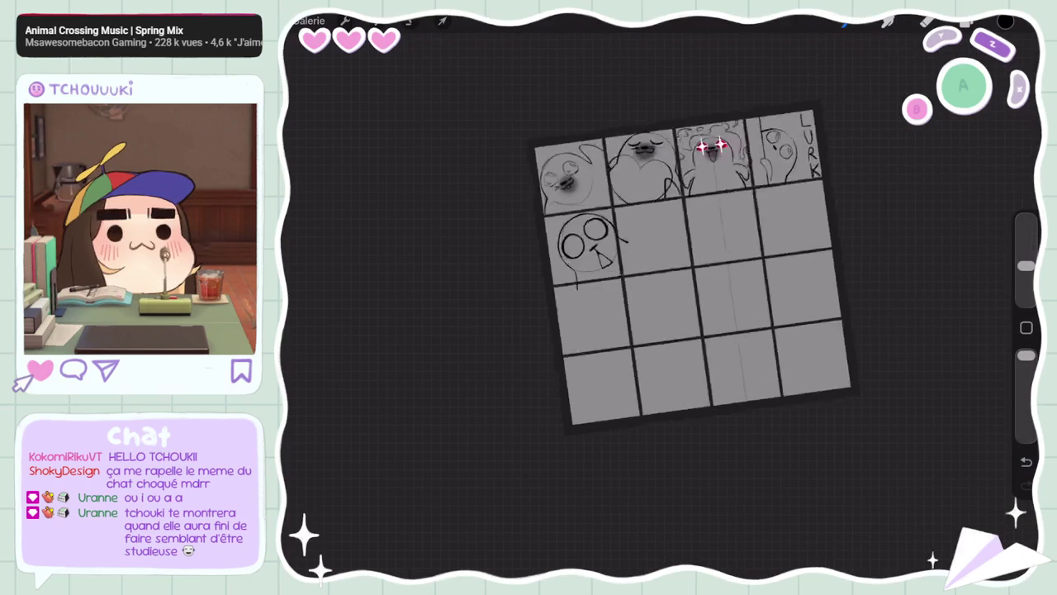
{"action": "scroll", "coordinate": [669, 335], "scroll_direction": "up", "scroll_amount": 3}
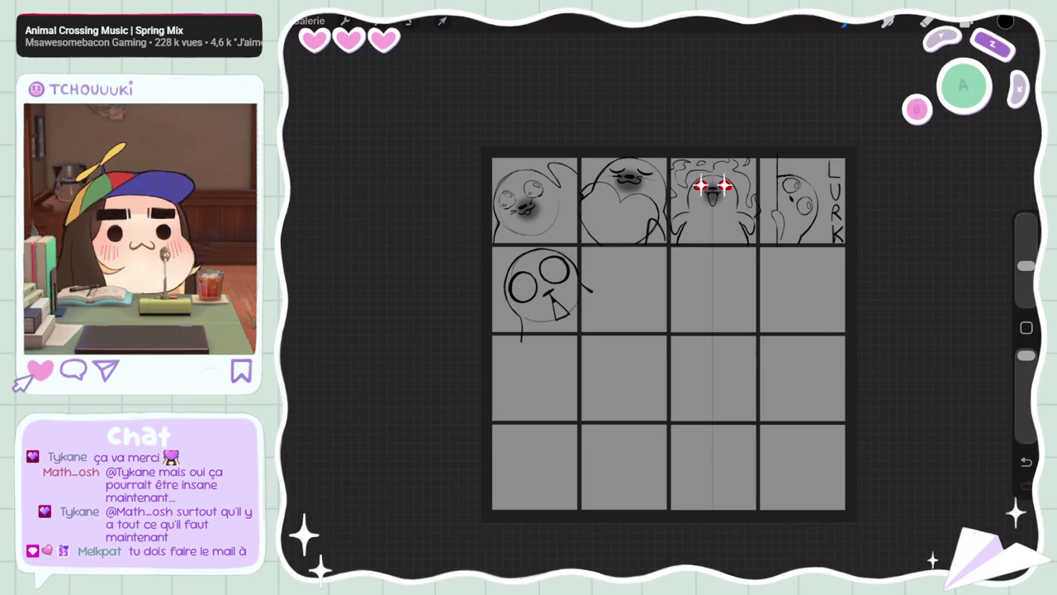
Lasso the seal's face and move it up and left, enlarging it slightly
{"action": "scroll", "coordinate": [578, 313], "scroll_direction": "up", "scroll_amount": 2}
{"action": "scroll", "coordinate": [578, 313], "scroll_direction": "up", "scroll_amount": 2}
{"action": "scroll", "coordinate": [578, 314], "scroll_direction": "up", "scroll_amount": 1}
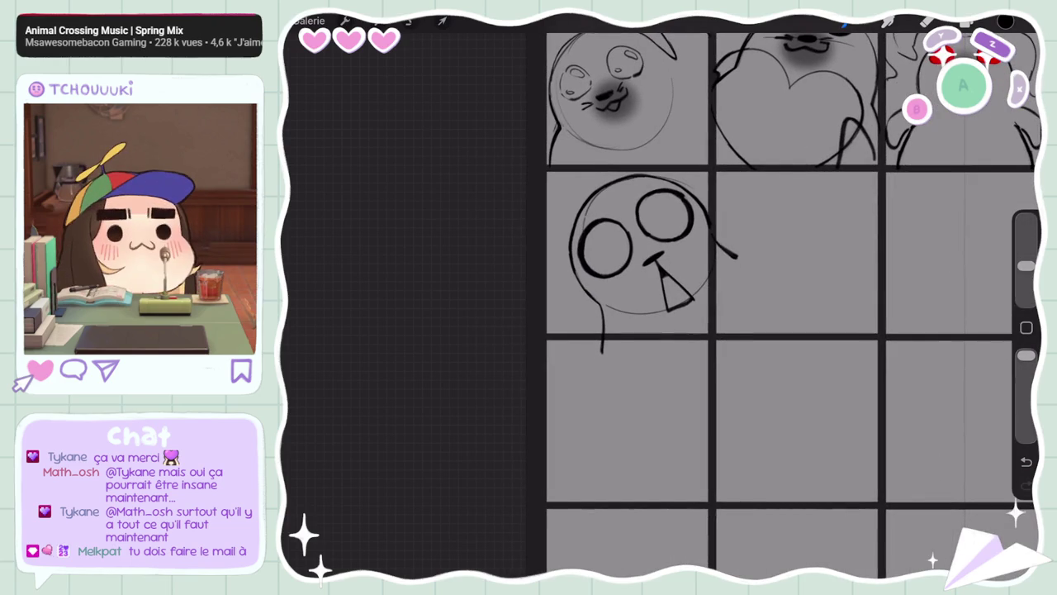
{"action": "left_click", "coordinate": [411, 20]}
{"action": "mouse_move", "coordinate": [596, 287]}
{"action": "left_mouse_down"}
{"action": "mouse_move", "coordinate": [611, 200]}
{"action": "mouse_move", "coordinate": [596, 287]}
{"action": "left_mouse_up"}
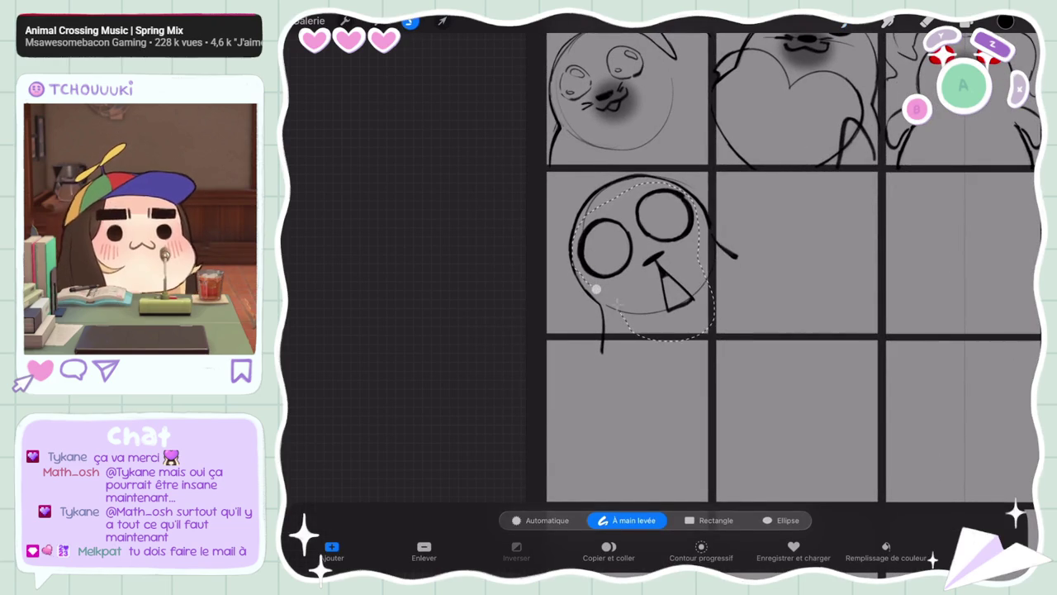
{"action": "left_click", "coordinate": [442, 20]}
{"action": "left_click_drag", "start_coordinate": [639, 193], "coordinate": [642, 193]}
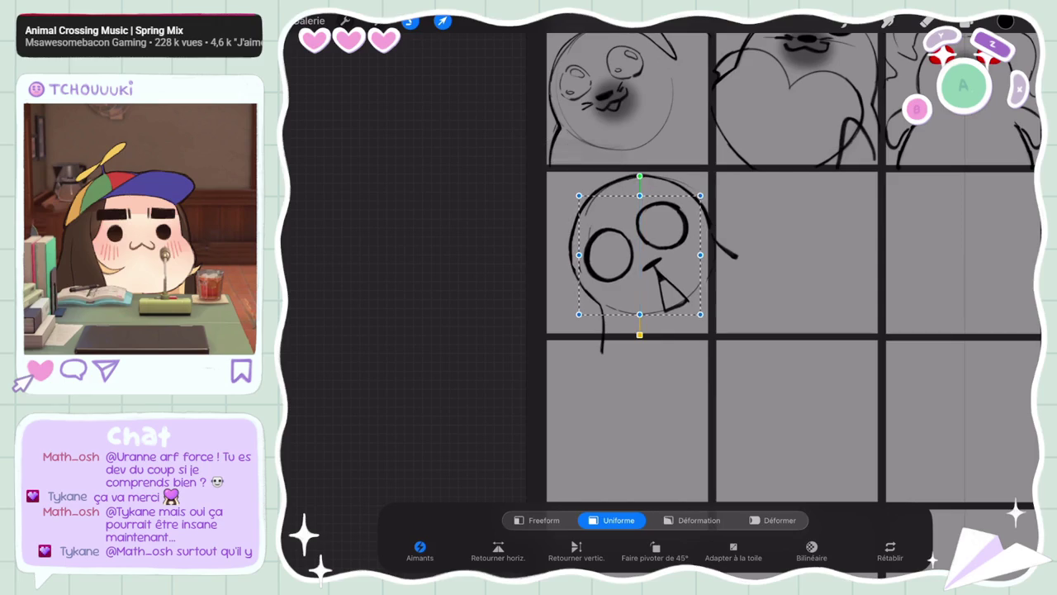
{"action": "mouse_move", "coordinate": [642, 252]}
{"action": "left_mouse_down"}
{"action": "mouse_move", "coordinate": [630, 238]}
{"action": "mouse_move", "coordinate": [678, 232]}
{"action": "left_mouse_up"}
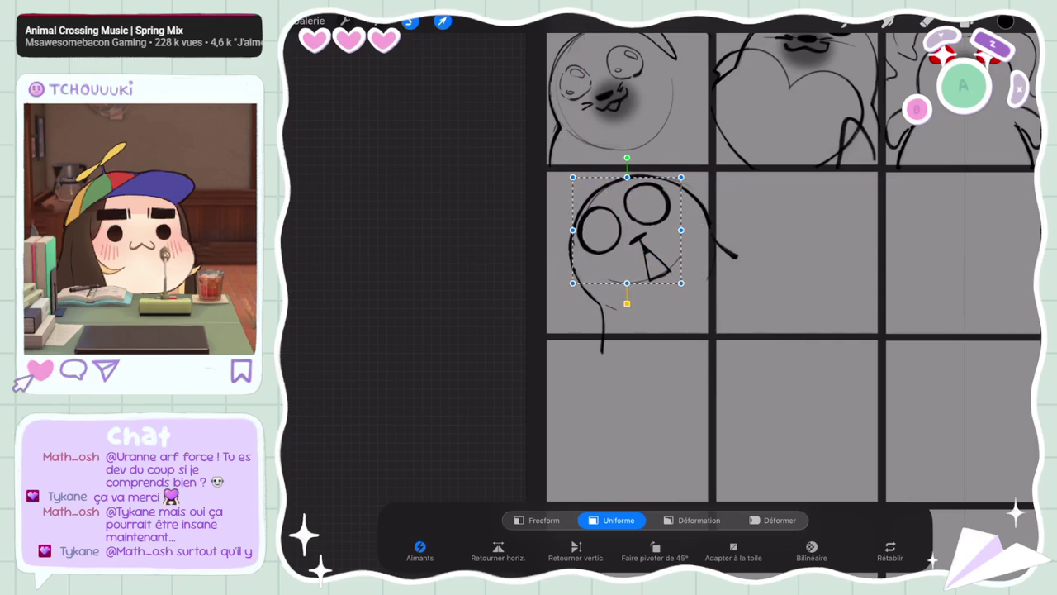
{"action": "left_click_drag", "start_coordinate": [679, 284], "coordinate": [691, 291]}
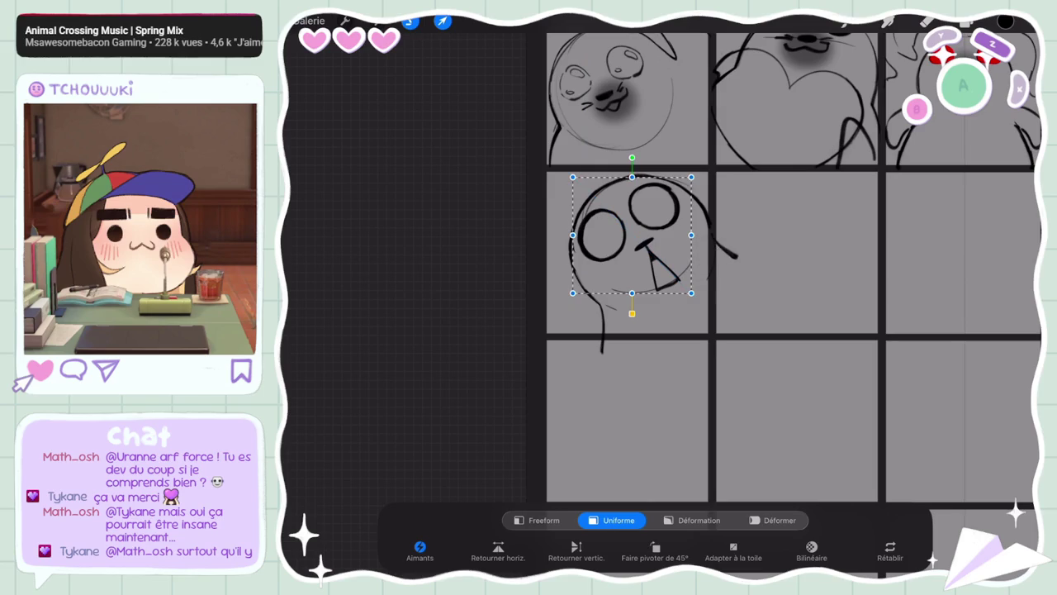
{"action": "left_click", "coordinate": [441, 21]}
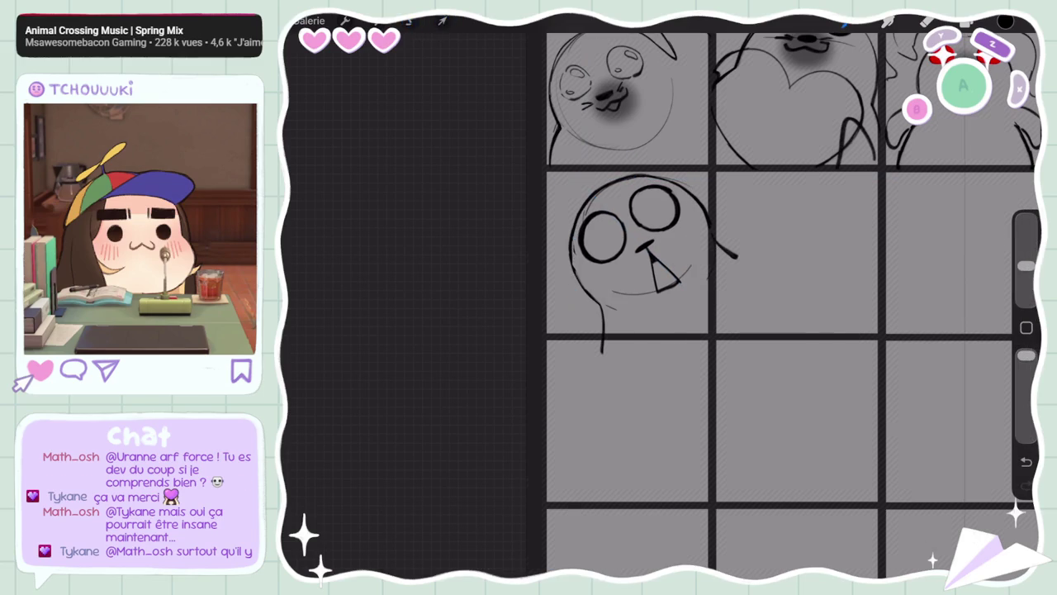
{"action": "key", "text": "ctrl+z"}
{"action": "key", "text": "ctrl+shift+z"}
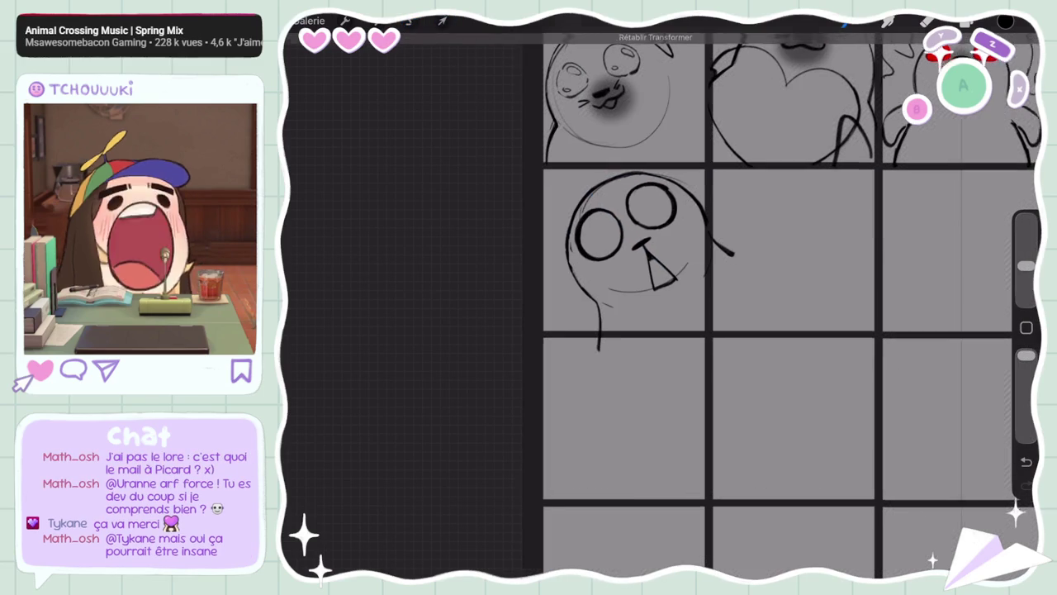
Resize the brush and add a stroke along the head's upper right
{"action": "scroll", "coordinate": [661, 298], "scroll_direction": "down", "scroll_amount": 5}
{"action": "scroll", "coordinate": [660, 298], "scroll_direction": "up", "scroll_amount": 5}
{"action": "left_click", "coordinate": [928, 22]}
{"action": "mouse_move", "coordinate": [1027, 265]}
{"action": "left_mouse_down"}
{"action": "mouse_move", "coordinate": [1027, 240]}
{"action": "mouse_move", "coordinate": [1027, 265]}
{"action": "left_mouse_up"}
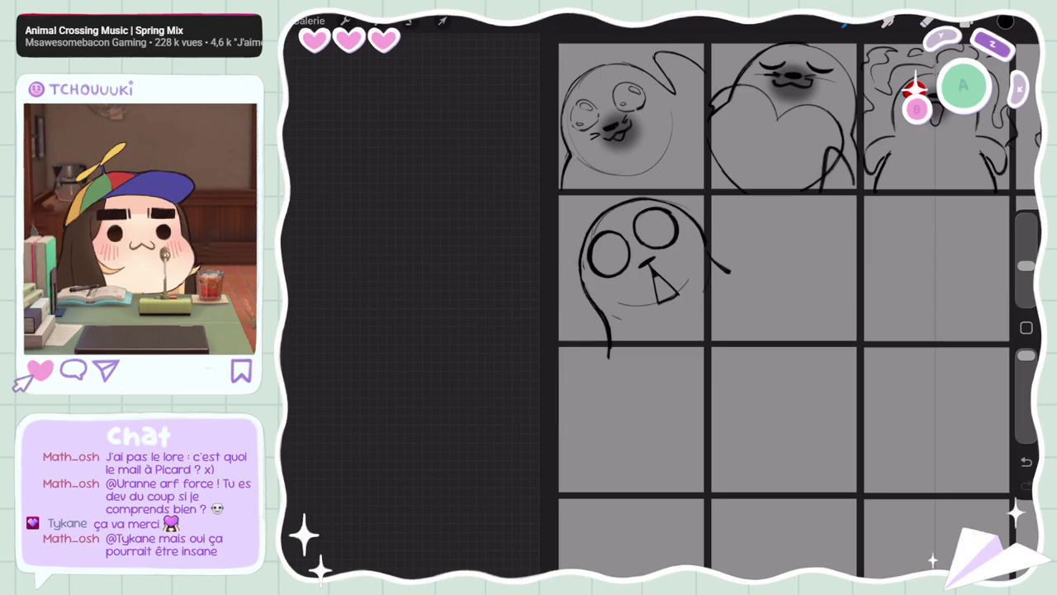
{"action": "left_click_drag", "start_coordinate": [1027, 265], "coordinate": [1026, 240]}
{"action": "left_click", "coordinate": [928, 21]}
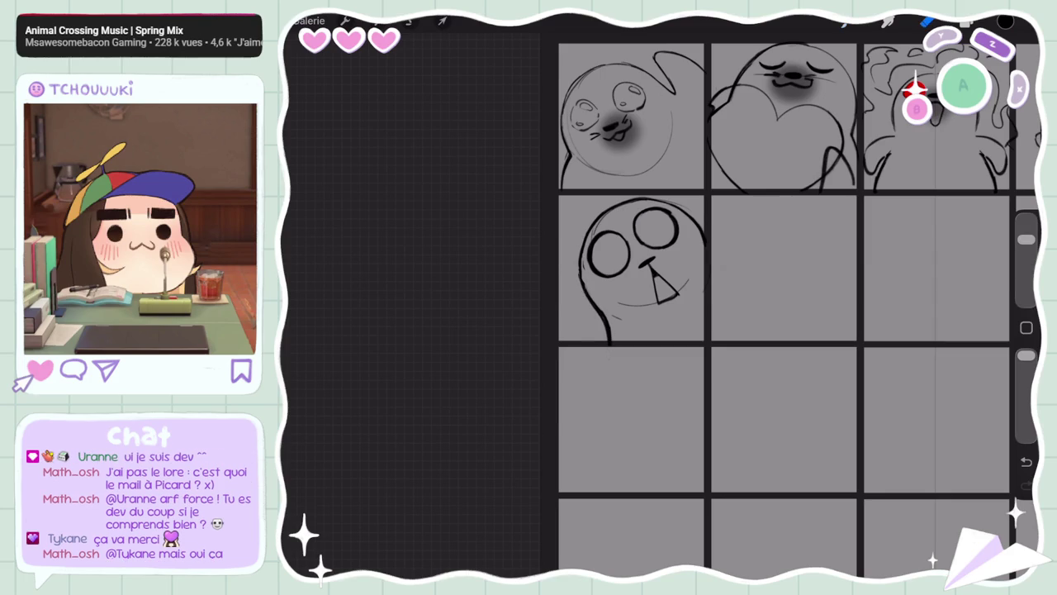
{"action": "left_click_drag", "start_coordinate": [1026, 239], "coordinate": [1027, 265]}
{"action": "scroll", "coordinate": [661, 297], "scroll_direction": "up", "scroll_amount": 3}
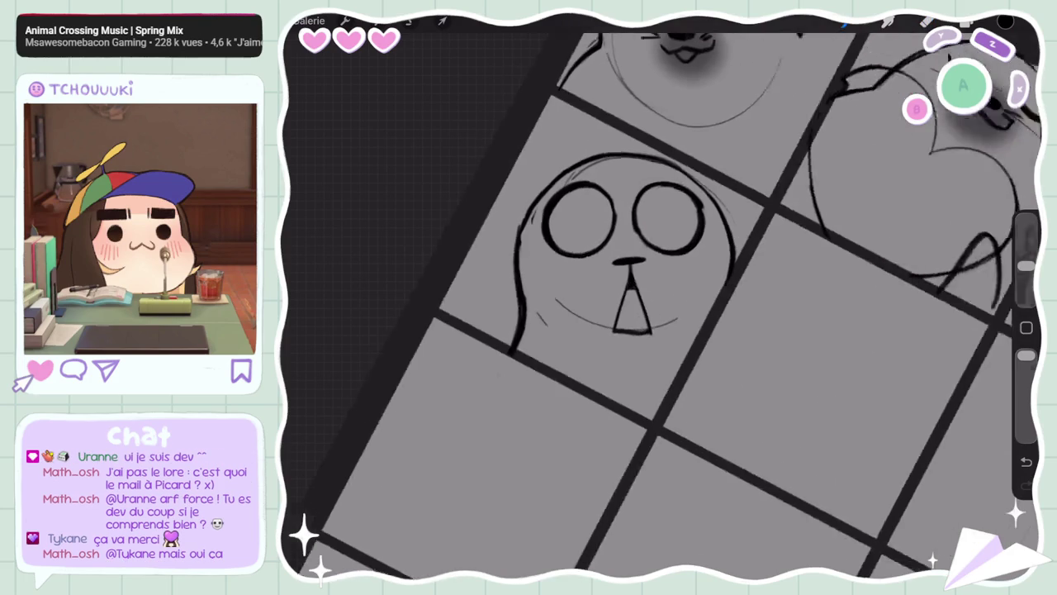
{"action": "mouse_move", "coordinate": [712, 170]}
{"action": "left_mouse_down"}
{"action": "mouse_move", "coordinate": [745, 225]}
{"action": "mouse_move", "coordinate": [739, 275]}
{"action": "left_mouse_up"}
Redraw the seal's right outline and touch up the area near the right eye
{"action": "left_click", "coordinate": [1027, 461]}
{"action": "left_click_drag", "start_coordinate": [744, 219], "coordinate": [739, 284]}
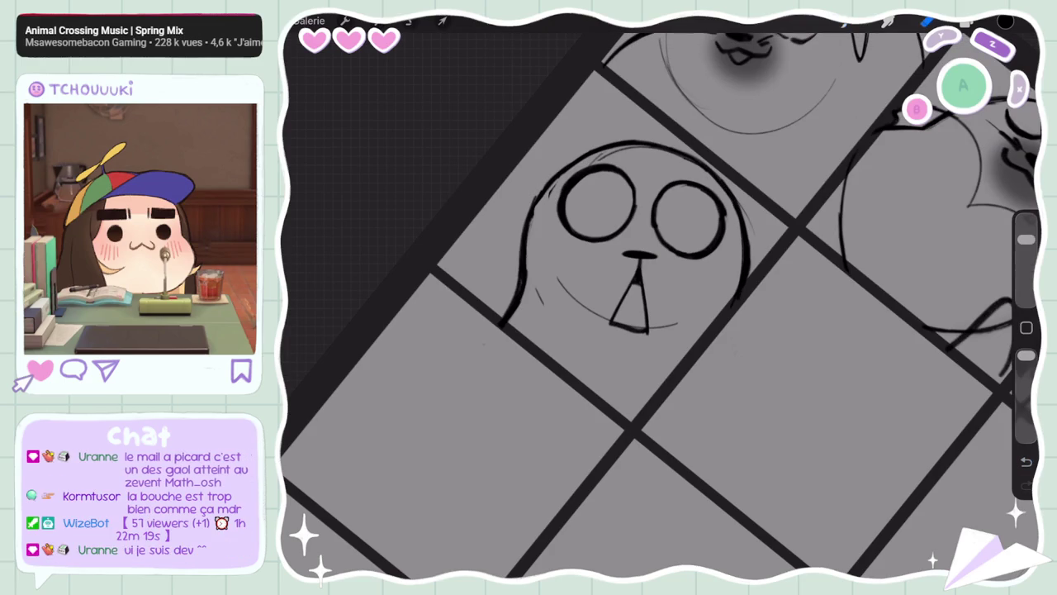
{"action": "left_click", "coordinate": [1027, 461]}
{"action": "left_click_drag", "start_coordinate": [729, 185], "coordinate": [735, 218]}
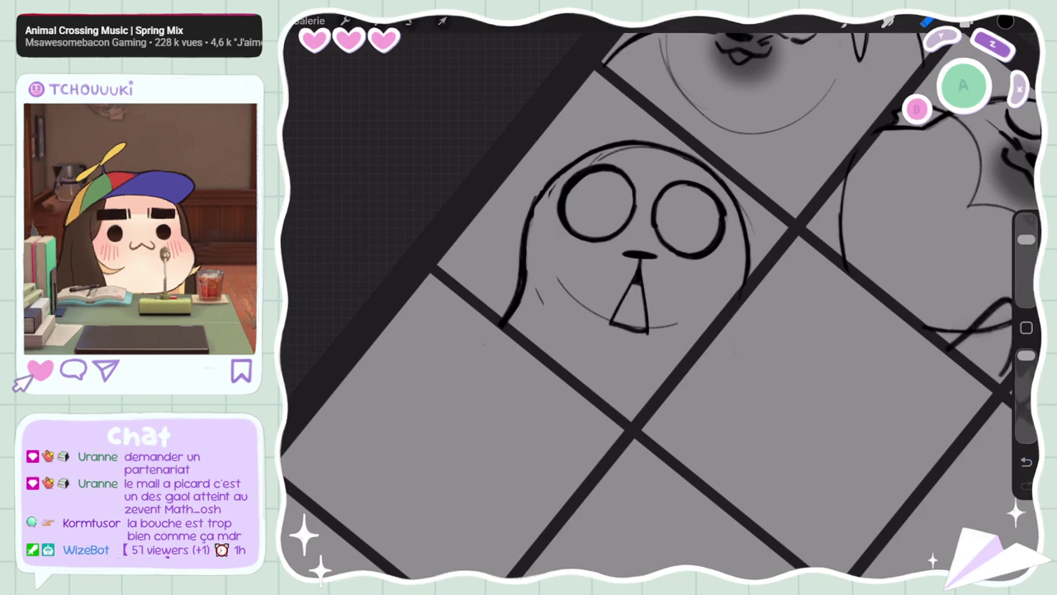
{"action": "left_click_drag", "start_coordinate": [1026, 239], "coordinate": [1027, 266]}
{"action": "left_click_drag", "start_coordinate": [727, 182], "coordinate": [744, 289]}
{"action": "key", "text": "ctrl+z"}
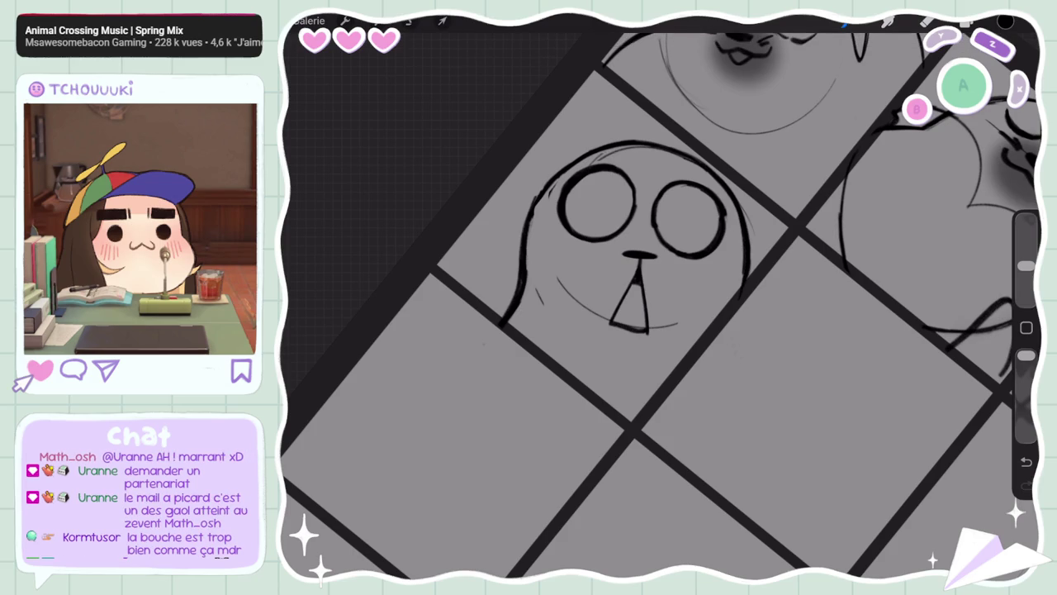
Replace the extra stroke with a darker left head outline
{"action": "scroll", "coordinate": [661, 306], "scroll_direction": "down", "scroll_amount": 5}
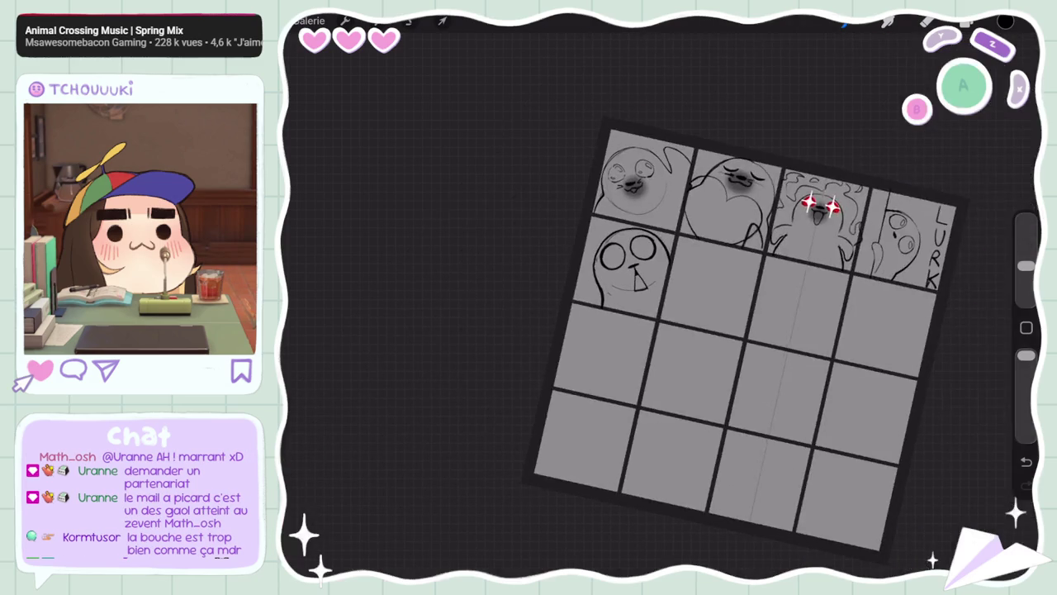
{"action": "scroll", "coordinate": [661, 305], "scroll_direction": "up", "scroll_amount": 4}
{"action": "mouse_move", "coordinate": [1027, 266]}
{"action": "left_mouse_down"}
{"action": "mouse_move", "coordinate": [1027, 240]}
{"action": "mouse_move", "coordinate": [1027, 266]}
{"action": "left_mouse_up"}
{"action": "key", "text": "ctrl+z"}
{"action": "left_click_drag", "start_coordinate": [526, 228], "coordinate": [529, 275]}
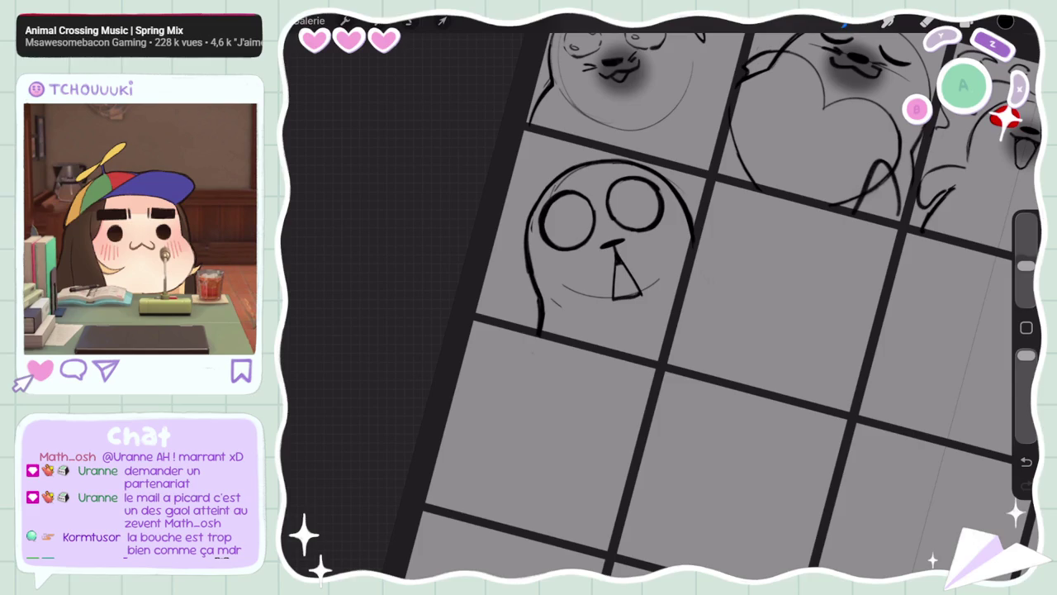
Erase the smile's left end with a larger eraser
{"action": "left_click_drag", "start_coordinate": [1027, 266], "coordinate": [1027, 239]}
{"action": "left_click", "coordinate": [927, 22]}
{"action": "left_click_drag", "start_coordinate": [553, 300], "coordinate": [578, 289]}
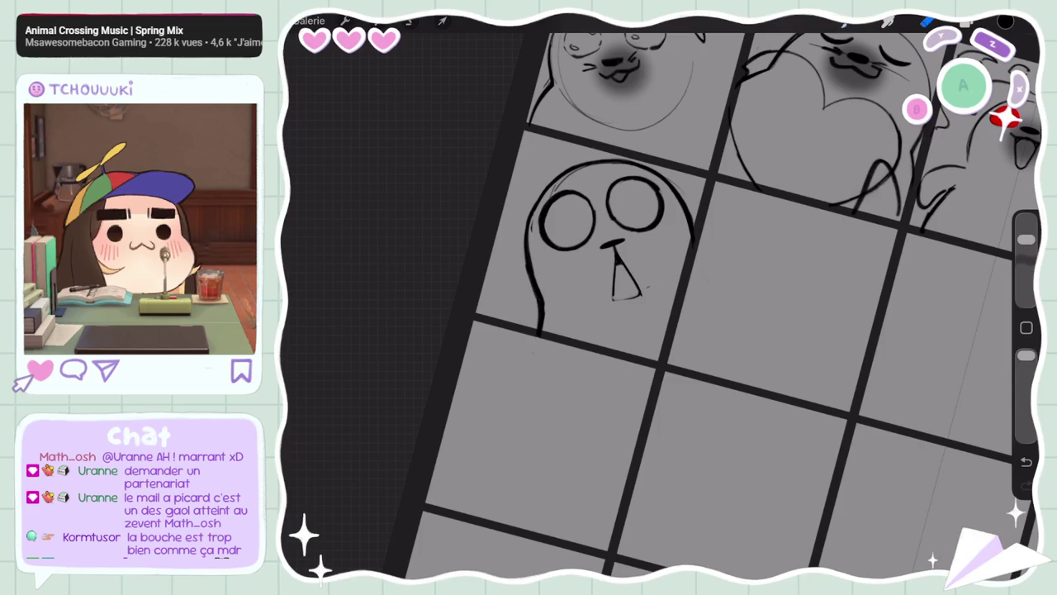
{"action": "left_click_drag", "start_coordinate": [1026, 240], "coordinate": [1027, 266]}
{"action": "left_click", "coordinate": [926, 23]}
Close the bottom of the tooth triangle
{"action": "left_click_drag", "start_coordinate": [611, 299], "coordinate": [639, 294]}
{"action": "key", "text": "ctrl+z"}
{"action": "key", "text": "ctrl+shift+z"}
{"action": "left_click_drag", "start_coordinate": [1026, 265], "coordinate": [1026, 239]}
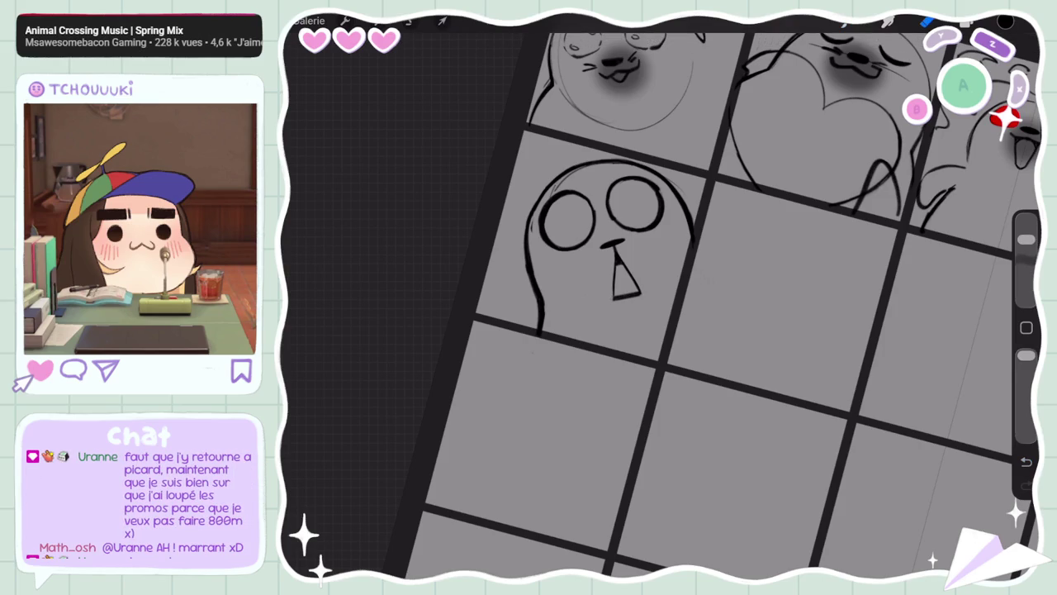
{"action": "left_click_drag", "start_coordinate": [1027, 239], "coordinate": [1027, 265]}
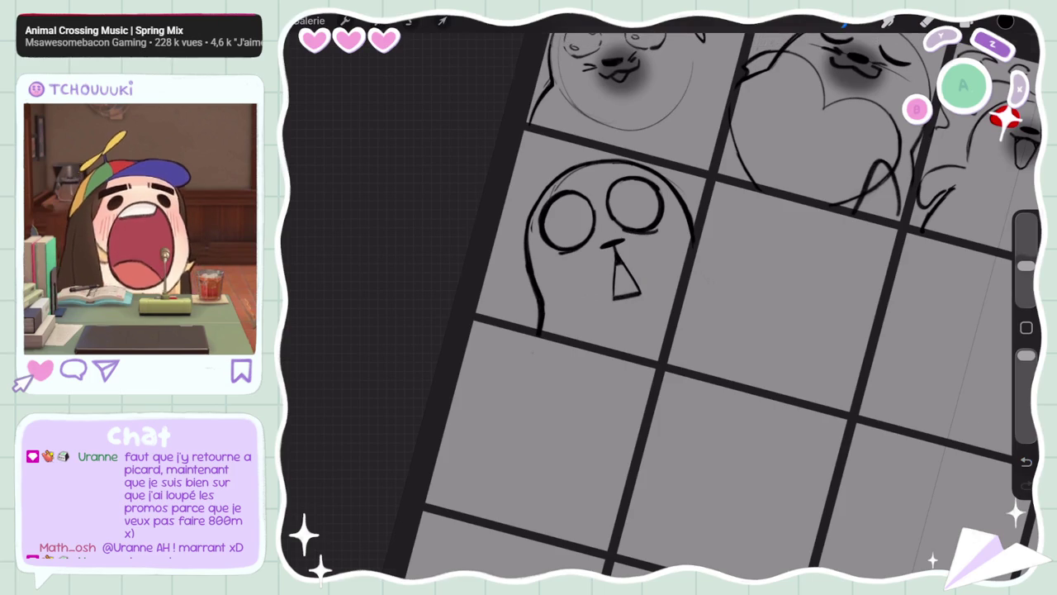
{"action": "scroll", "coordinate": [661, 298], "scroll_direction": "down", "scroll_amount": 5}
{"action": "scroll", "coordinate": [660, 297], "scroll_direction": "up", "scroll_amount": 4}
Sketch a flipper on the seal's left side and lasso its strokes
{"action": "mouse_move", "coordinate": [560, 276]}
{"action": "left_mouse_down"}
{"action": "mouse_move", "coordinate": [525, 298]}
{"action": "mouse_move", "coordinate": [552, 263]}
{"action": "mouse_move", "coordinate": [546, 238]}
{"action": "left_mouse_up"}
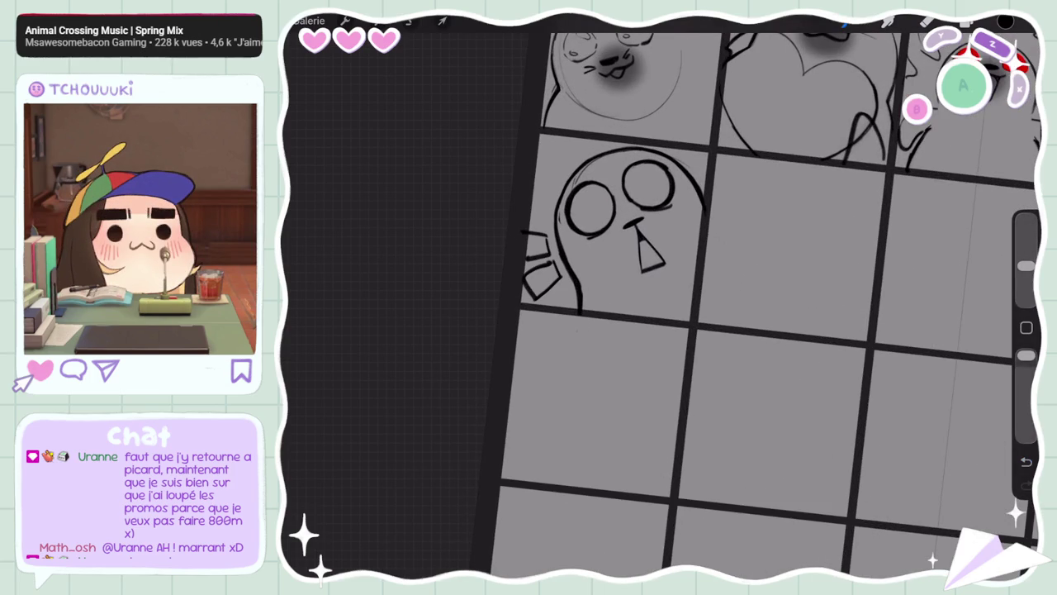
{"action": "left_click", "coordinate": [410, 20]}
{"action": "left_click_drag", "start_coordinate": [522, 170], "coordinate": [487, 281]}
{"action": "left_click", "coordinate": [926, 20]}
Enlarge the brush, then start a new Freehand selection
{"action": "left_click_drag", "start_coordinate": [1025, 240], "coordinate": [1026, 265]}
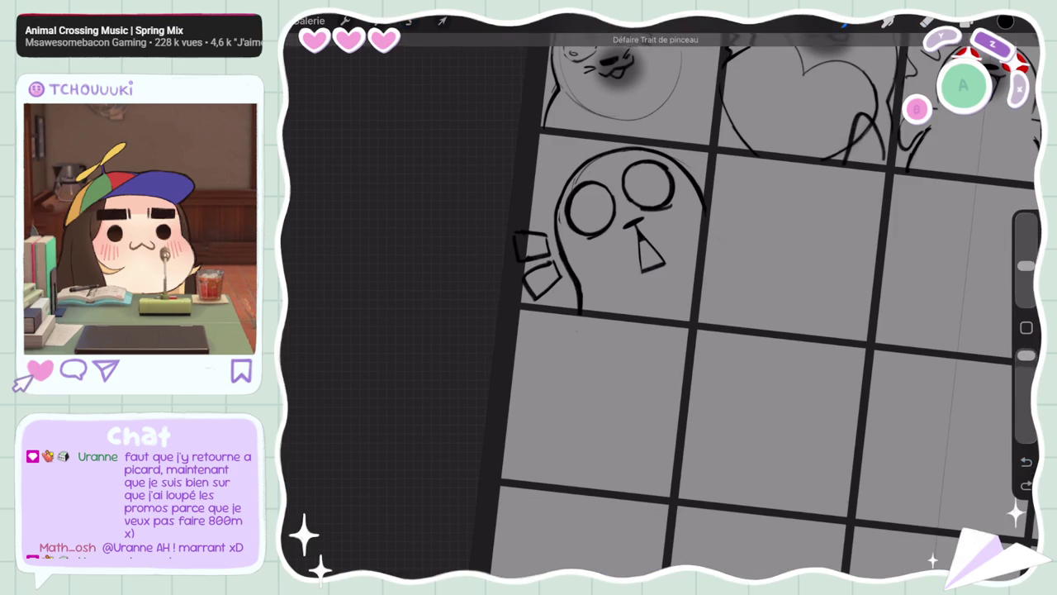
{"action": "mouse_move", "coordinate": [1025, 265]}
{"action": "left_mouse_down"}
{"action": "mouse_move", "coordinate": [1026, 240]}
{"action": "mouse_move", "coordinate": [1026, 265]}
{"action": "left_mouse_up"}
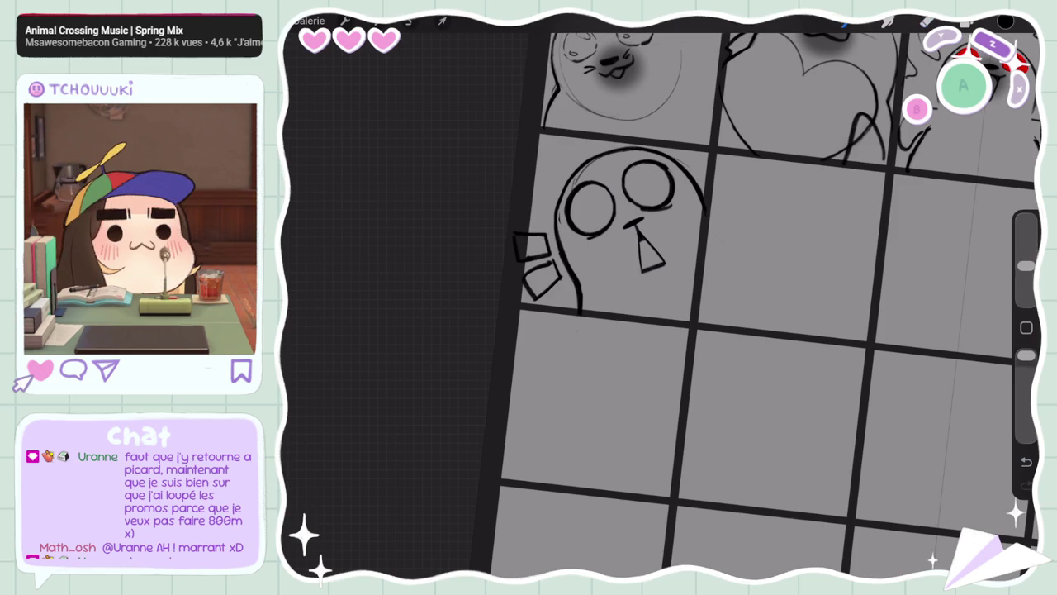
{"action": "mouse_move", "coordinate": [1026, 265]}
{"action": "left_mouse_down"}
{"action": "mouse_move", "coordinate": [1026, 239]}
{"action": "mouse_move", "coordinate": [1026, 265]}
{"action": "left_mouse_up"}
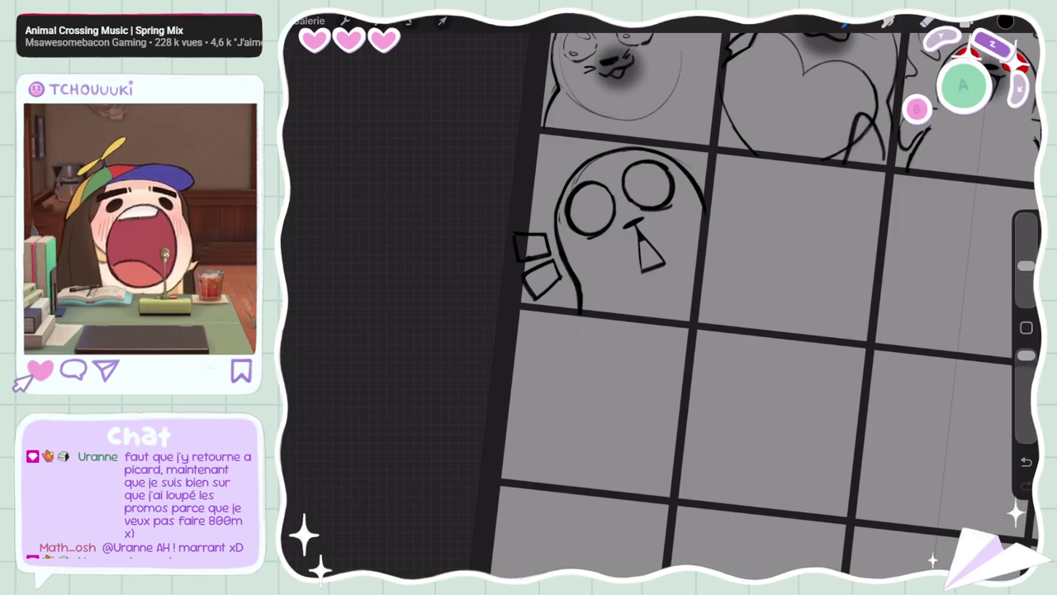
{"action": "left_click_drag", "start_coordinate": [1026, 265], "coordinate": [1025, 240]}
{"action": "left_click", "coordinate": [928, 23]}
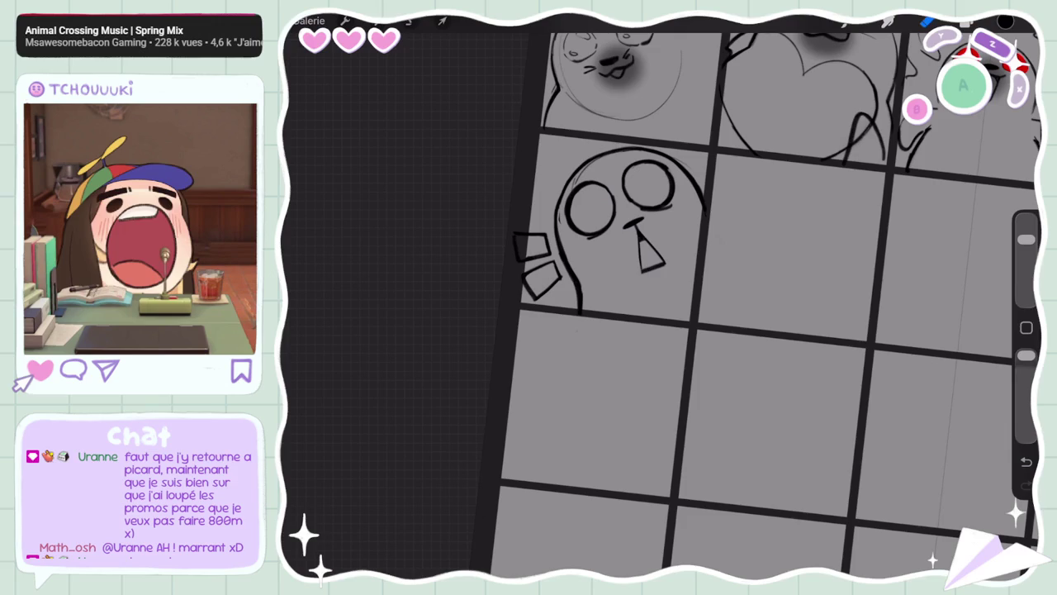
{"action": "left_click", "coordinate": [410, 22]}
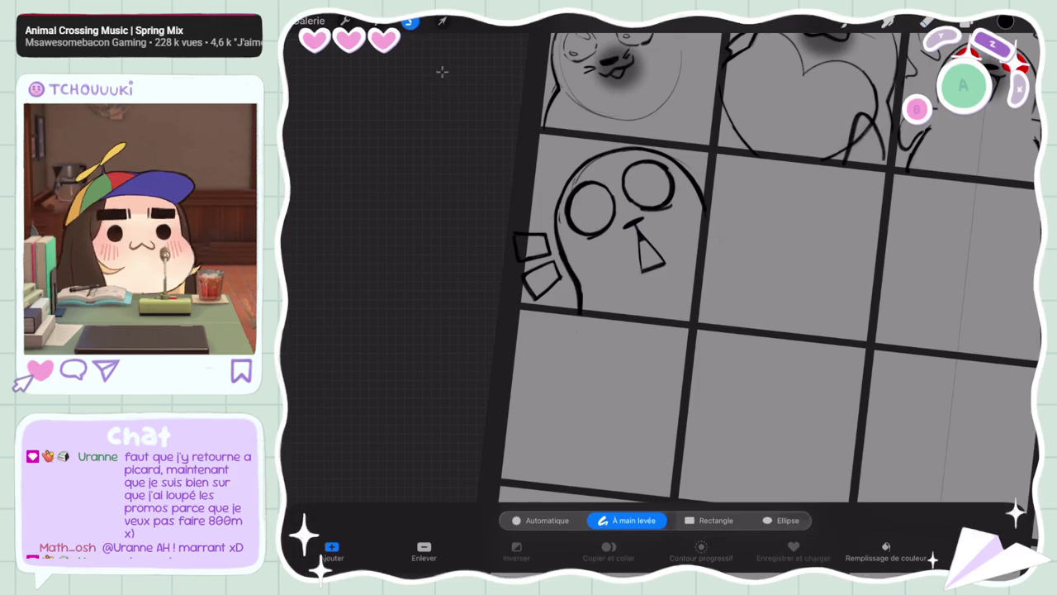
Rotate the row-two seal sketch upright and resize it within its panel
{"action": "mouse_move", "coordinate": [476, 199]}
{"action": "left_mouse_down"}
{"action": "mouse_move", "coordinate": [520, 431]}
{"action": "mouse_move", "coordinate": [475, 199]}
{"action": "left_mouse_up"}
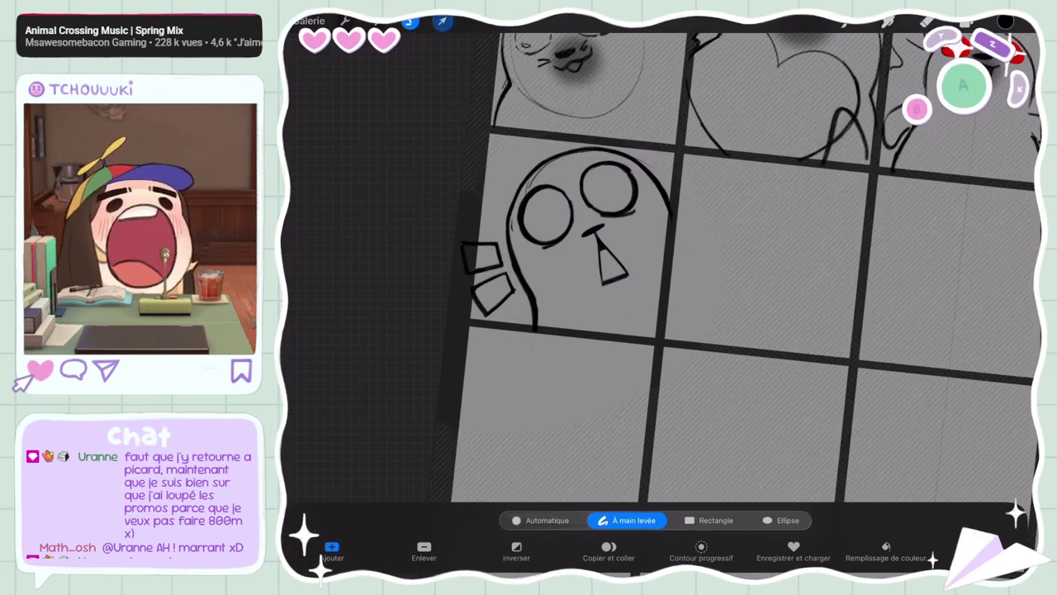
{"action": "left_click", "coordinate": [443, 20]}
{"action": "left_click_drag", "start_coordinate": [591, 126], "coordinate": [584, 119]}
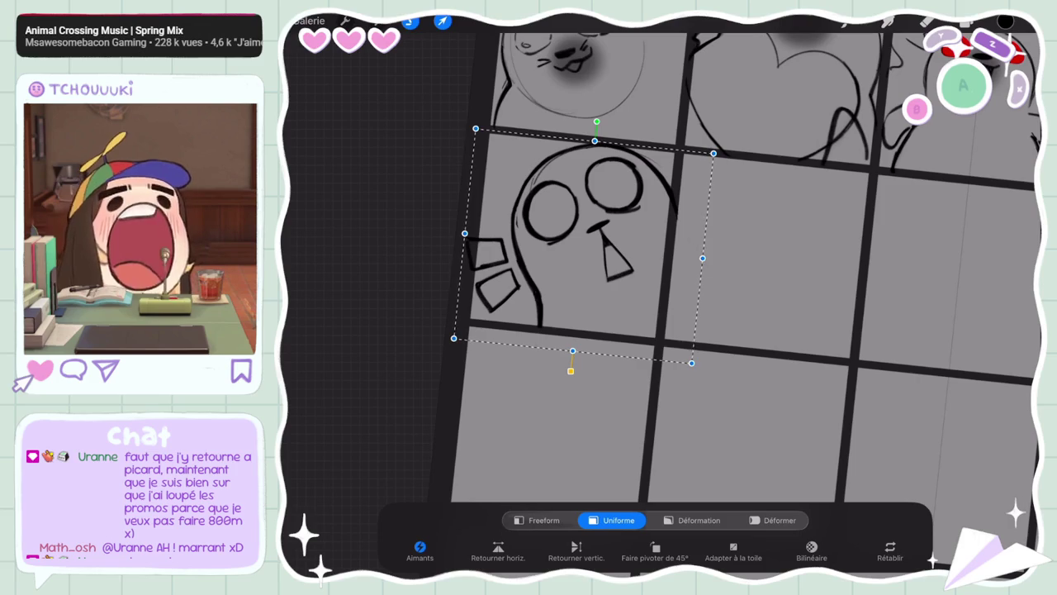
{"action": "left_click_drag", "start_coordinate": [464, 141], "coordinate": [464, 146]}
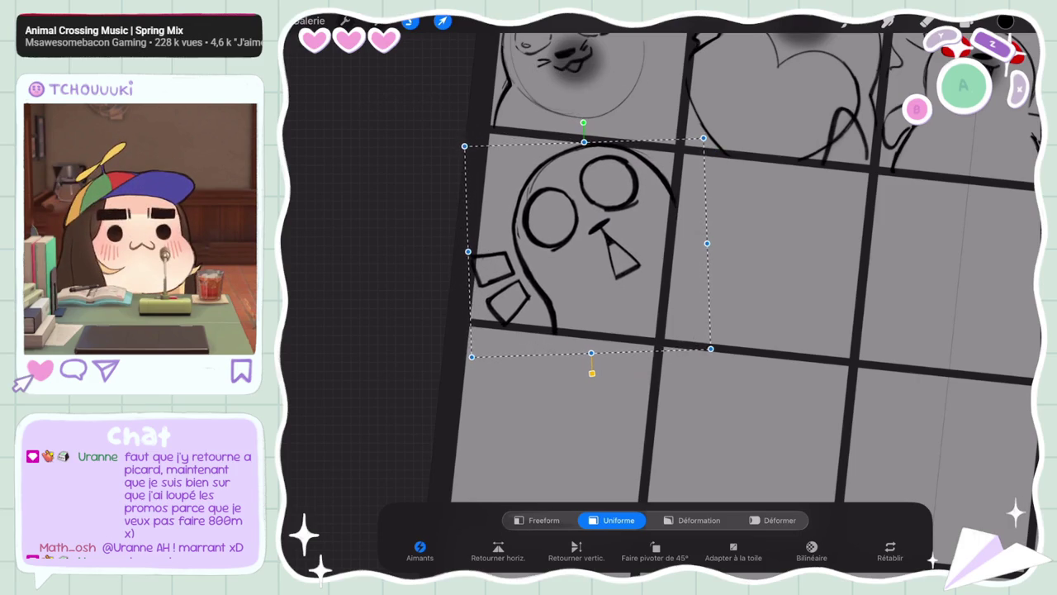
{"action": "left_click_drag", "start_coordinate": [465, 351], "coordinate": [472, 357]}
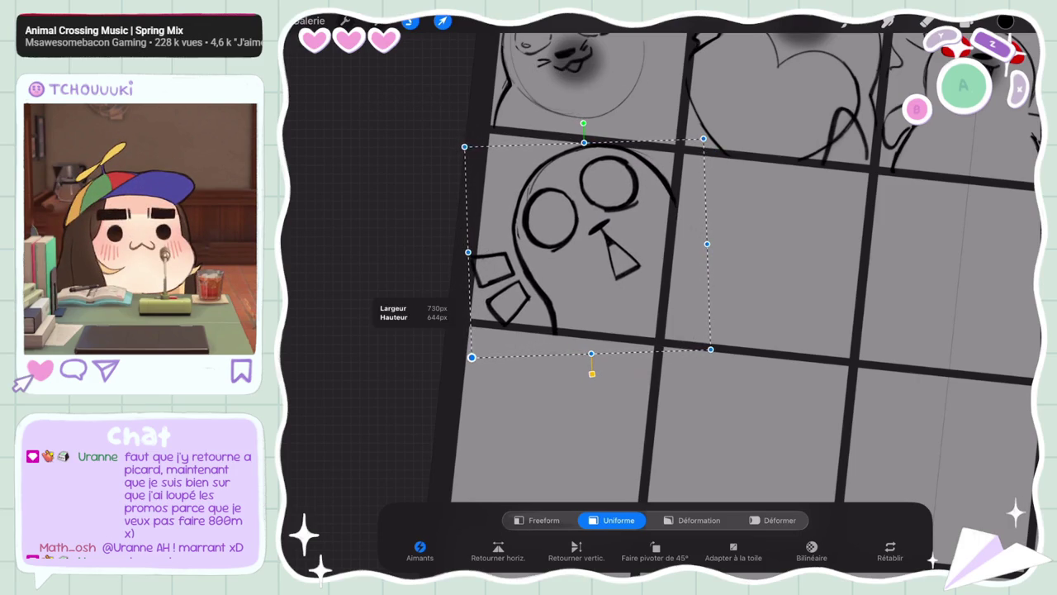
{"action": "left_click", "coordinate": [442, 20]}
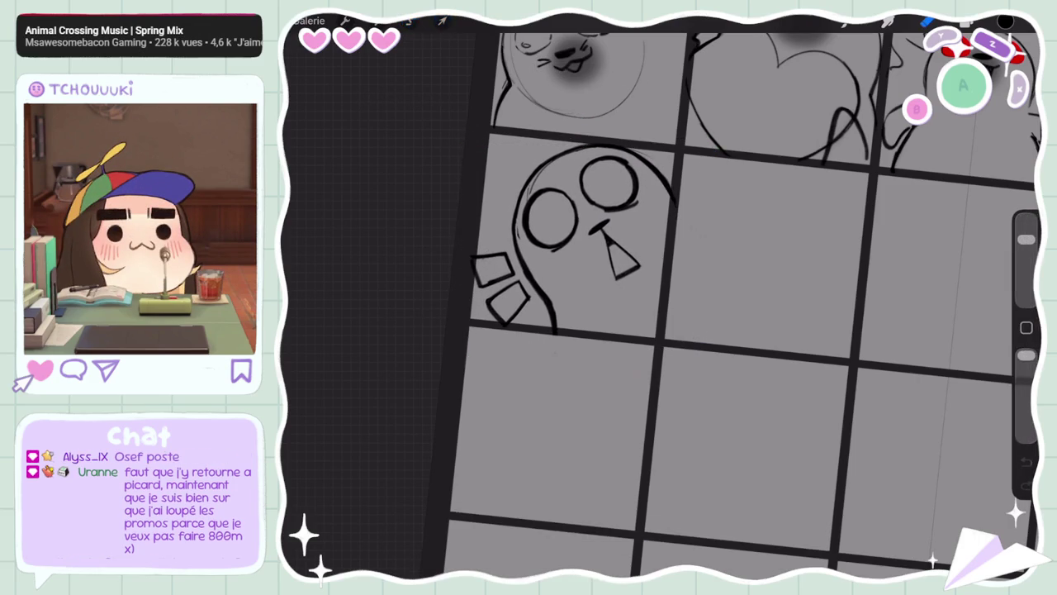
Try moving the two flipper shapes up toward the head, then undo that transform
{"action": "left_click_drag", "start_coordinate": [450, 260], "coordinate": [451, 263]}
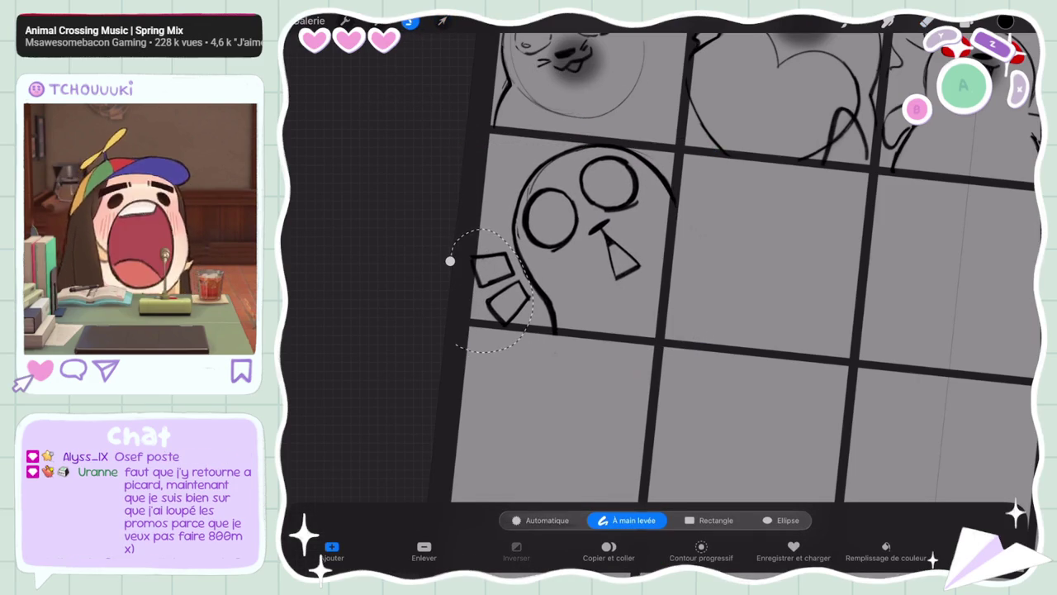
{"action": "left_click", "coordinate": [443, 21]}
{"action": "left_click_drag", "start_coordinate": [499, 288], "coordinate": [496, 186]}
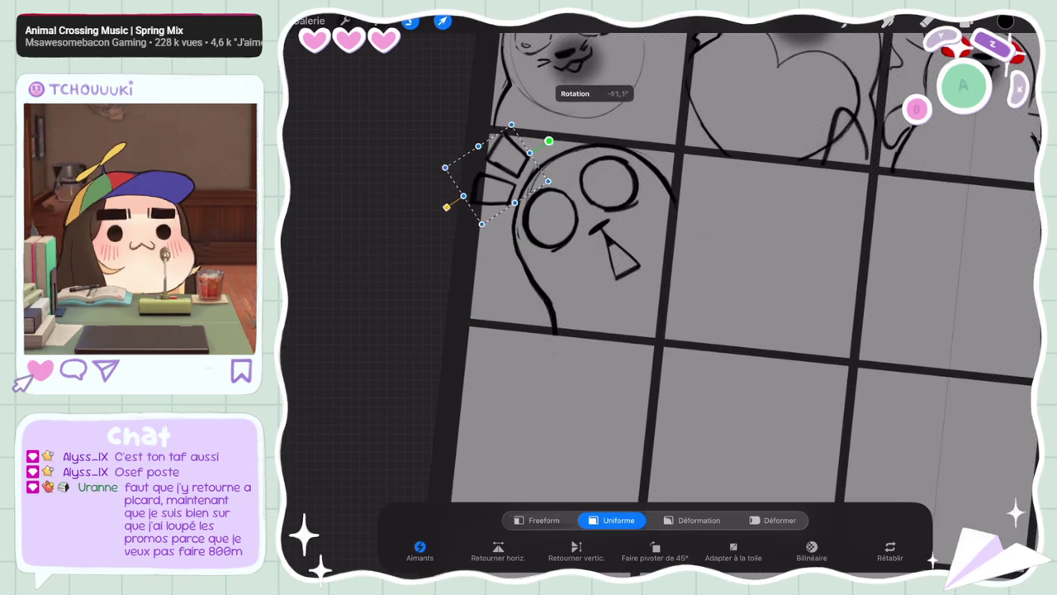
{"action": "left_click_drag", "start_coordinate": [495, 186], "coordinate": [499, 170]}
{"action": "left_click", "coordinate": [442, 20]}
{"action": "scroll", "coordinate": [619, 281], "scroll_direction": "down", "scroll_amount": 5}
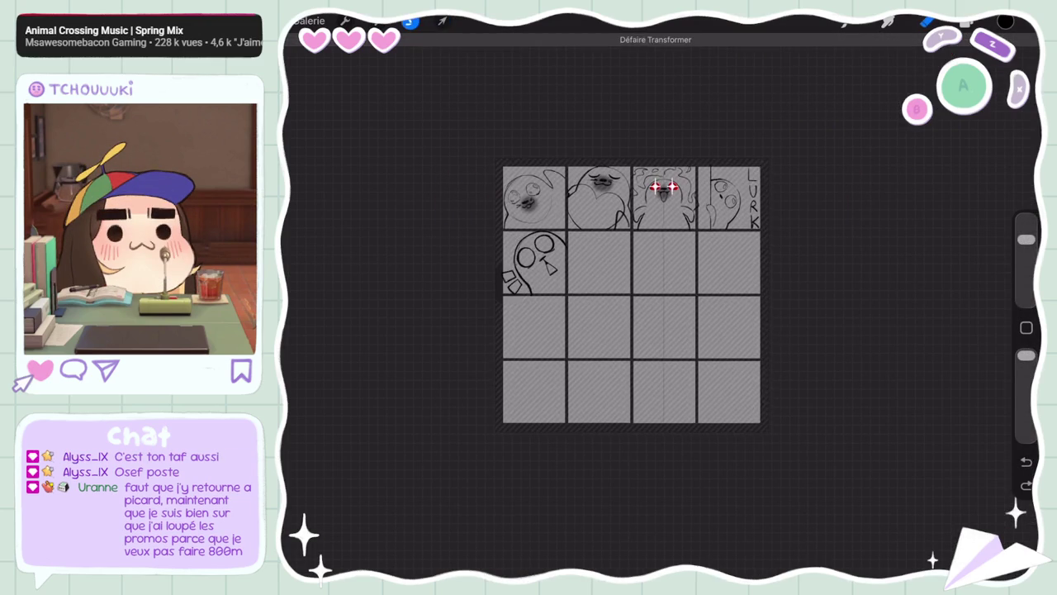
{"action": "scroll", "coordinate": [672, 322], "scroll_direction": "up", "scroll_amount": 4}
{"action": "scroll", "coordinate": [562, 272], "scroll_direction": "up", "scroll_amount": 3}
{"action": "scroll", "coordinate": [562, 272], "scroll_direction": "up", "scroll_amount": 2}
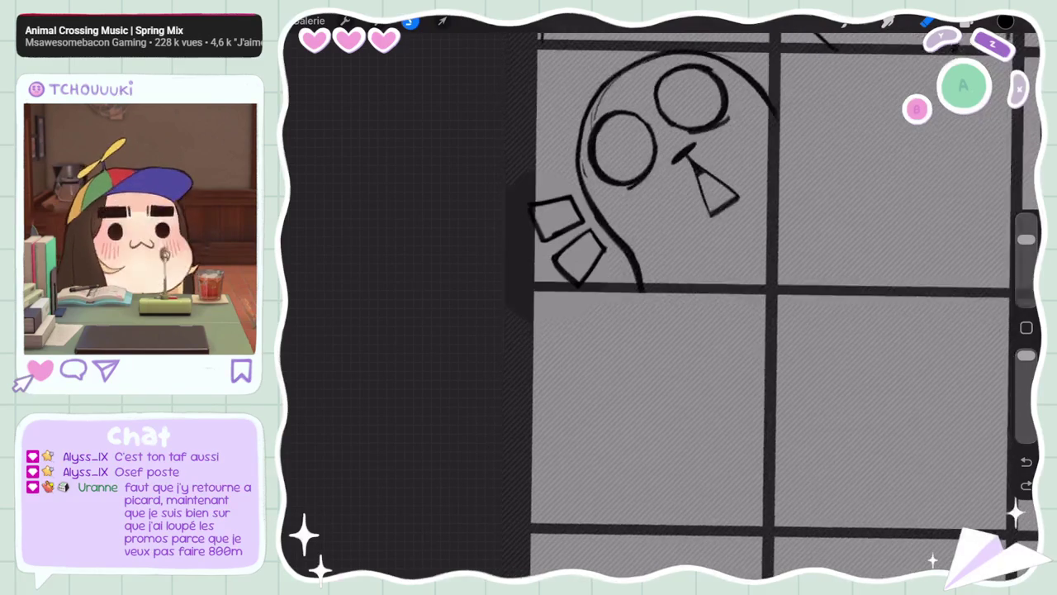
Rotate the flippers clockwise and squash their height, tucking them against the seal's left side
{"action": "left_click_drag", "start_coordinate": [509, 196], "coordinate": [512, 193]}
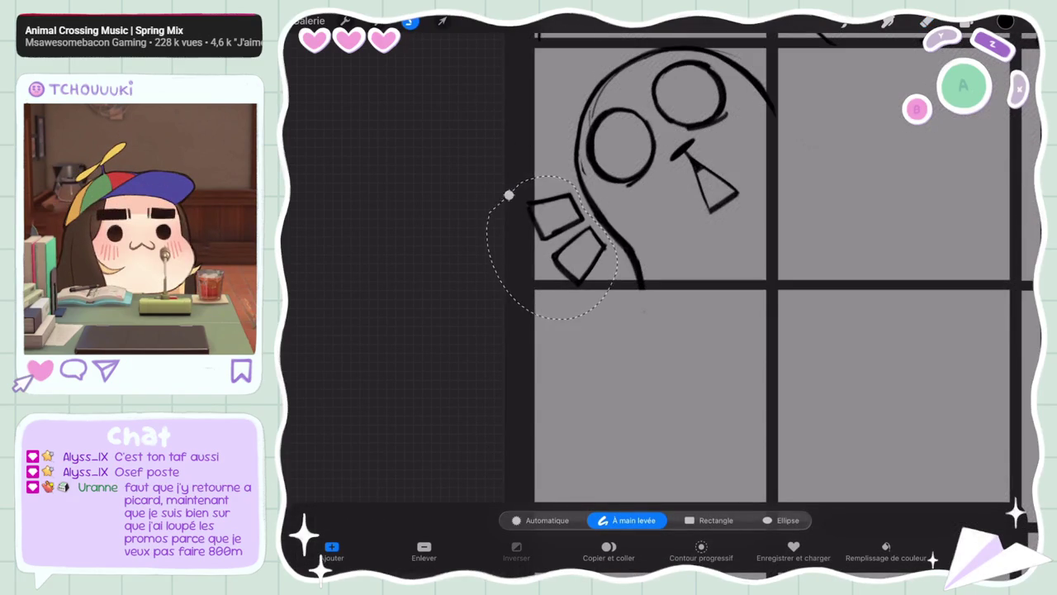
{"action": "left_click", "coordinate": [443, 20]}
{"action": "left_click_drag", "start_coordinate": [565, 308], "coordinate": [603, 298]}
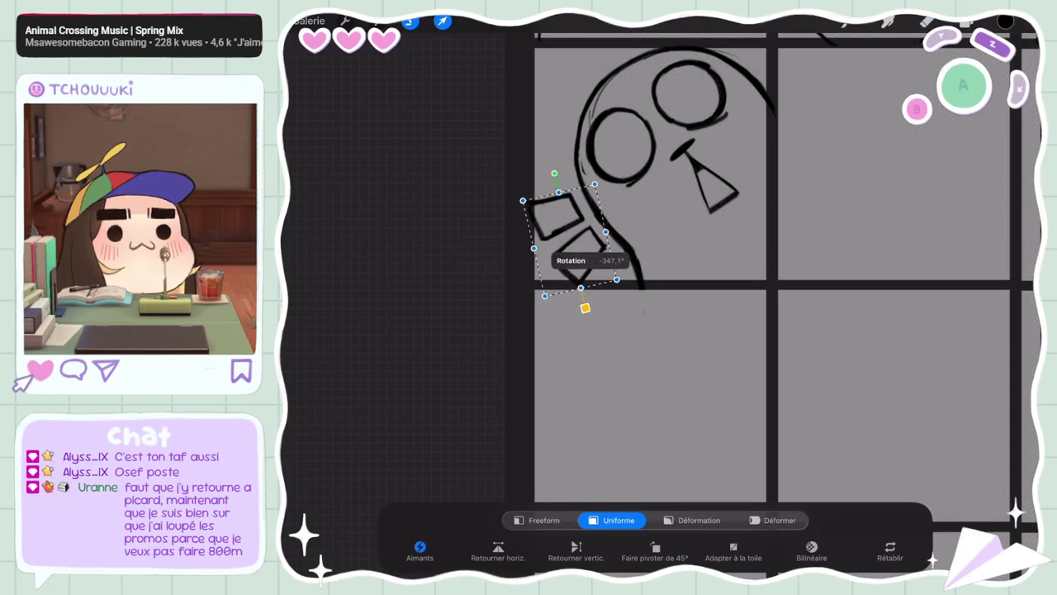
{"action": "left_click", "coordinate": [537, 519]}
{"action": "mouse_move", "coordinate": [546, 189]}
{"action": "left_mouse_down"}
{"action": "mouse_move", "coordinate": [555, 208]}
{"action": "mouse_move", "coordinate": [546, 214]}
{"action": "left_mouse_up"}
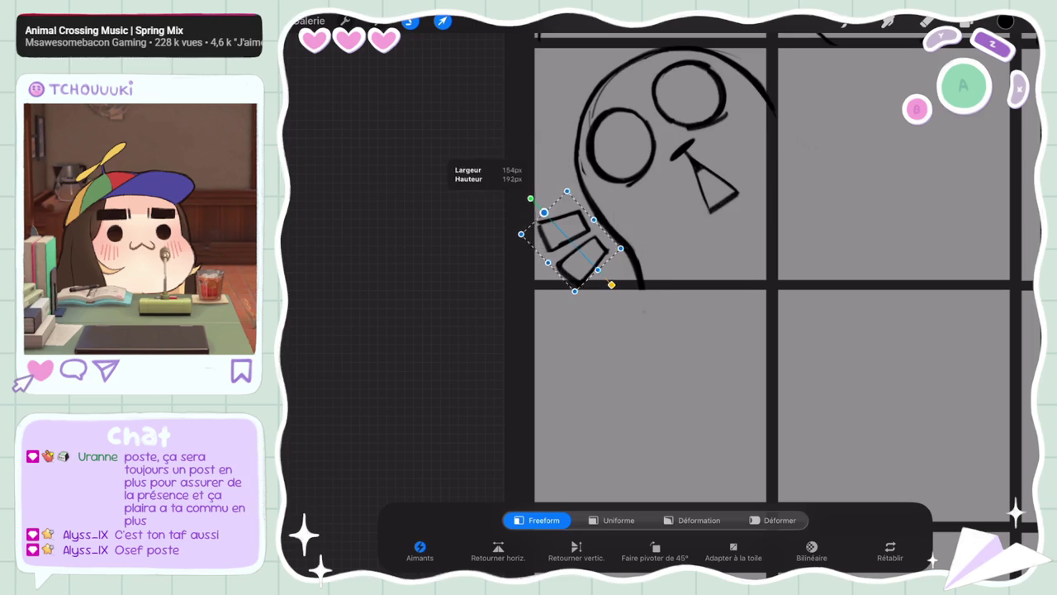
{"action": "left_click_drag", "start_coordinate": [572, 242], "coordinate": [515, 228]}
{"action": "left_click", "coordinate": [614, 520]}
{"action": "left_click", "coordinate": [442, 21]}
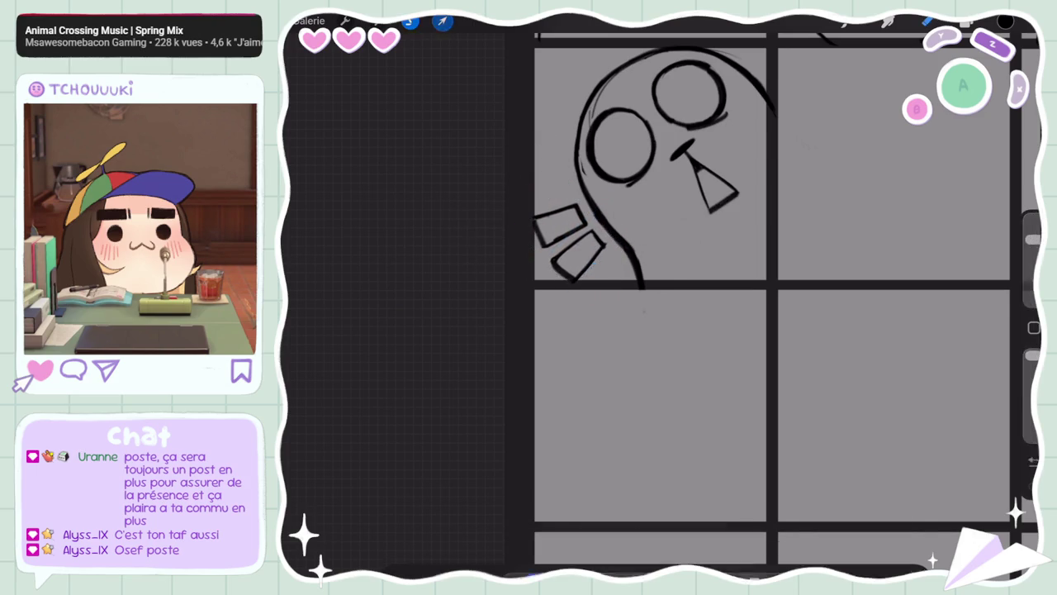
{"action": "scroll", "coordinate": [743, 297], "scroll_direction": "down", "scroll_amount": 3}
{"action": "scroll", "coordinate": [743, 297], "scroll_direction": "up", "scroll_amount": 3}
{"action": "left_click", "coordinate": [409, 20]}
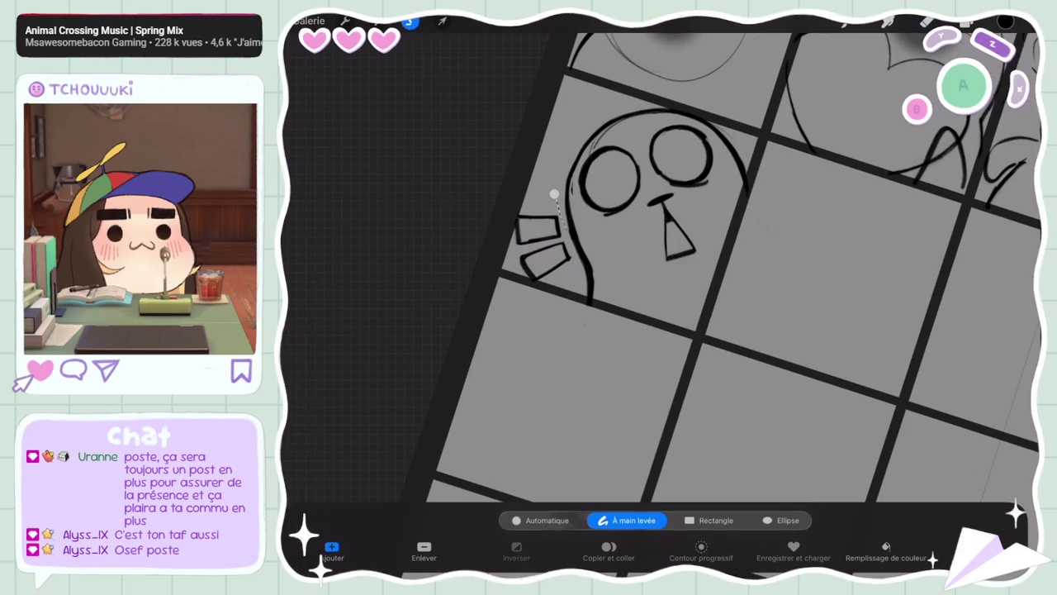
Nudge the whole seal sketch slightly within its panel
{"action": "left_click_drag", "start_coordinate": [553, 194], "coordinate": [690, 103]}
{"action": "left_click", "coordinate": [442, 20]}
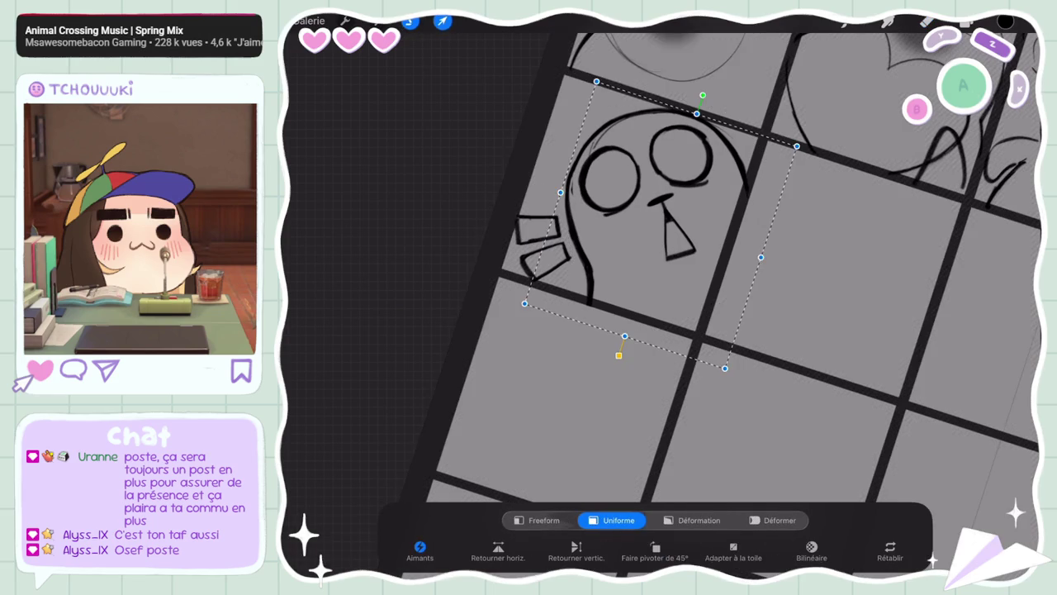
{"action": "left_click_drag", "start_coordinate": [653, 214], "coordinate": [649, 211]}
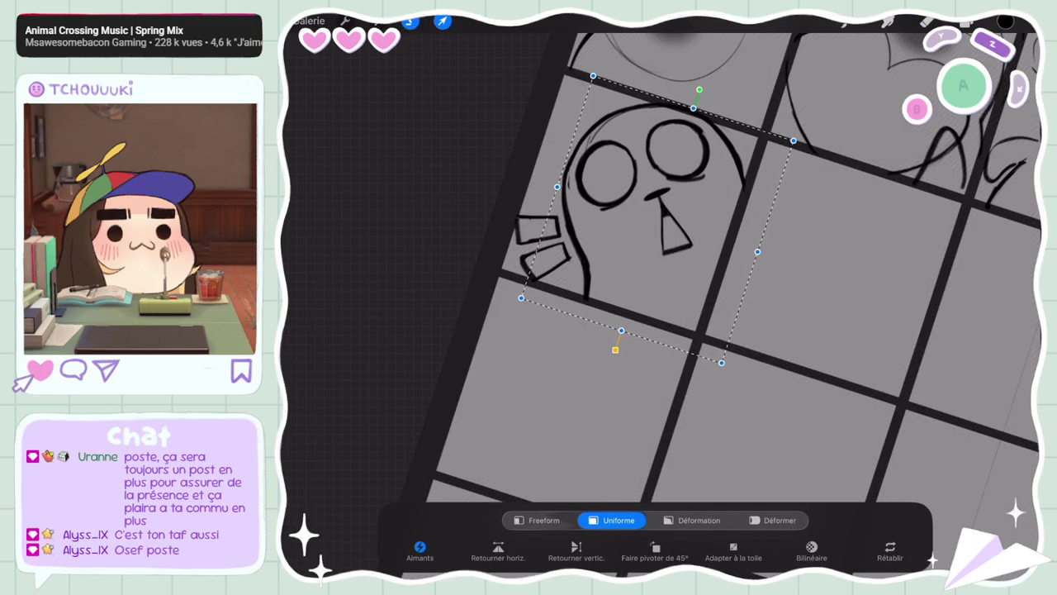
{"action": "left_click", "coordinate": [443, 21]}
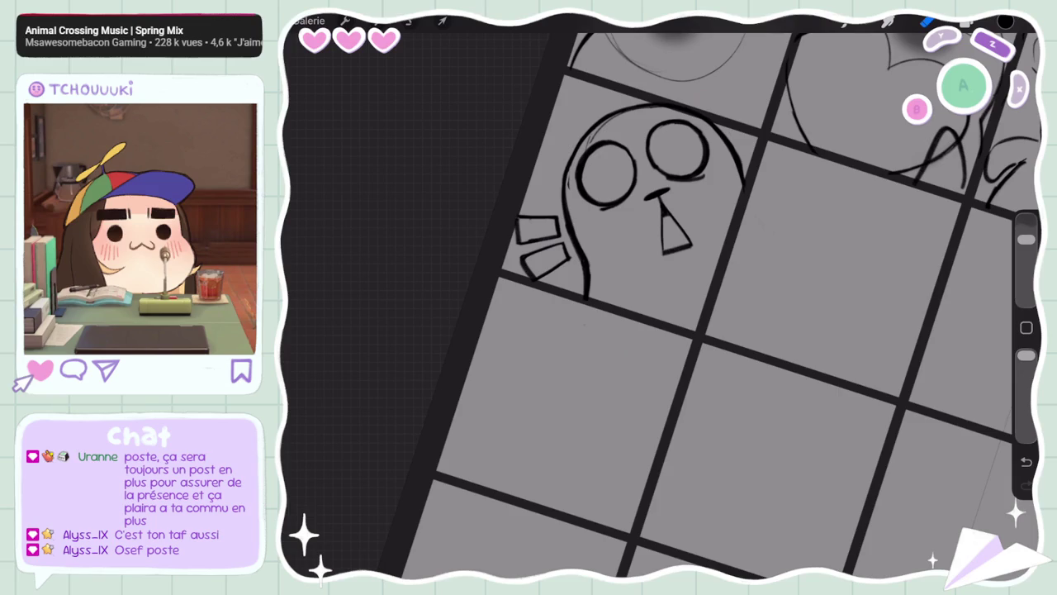
Clean up the seal's left outline, undoing a stray stroke and erasing a faint lower-left patch
{"action": "left_click_drag", "start_coordinate": [570, 140], "coordinate": [575, 187]}
{"action": "left_click_drag", "start_coordinate": [1025, 240], "coordinate": [1025, 265]}
{"action": "left_click_drag", "start_coordinate": [570, 143], "coordinate": [571, 178]}
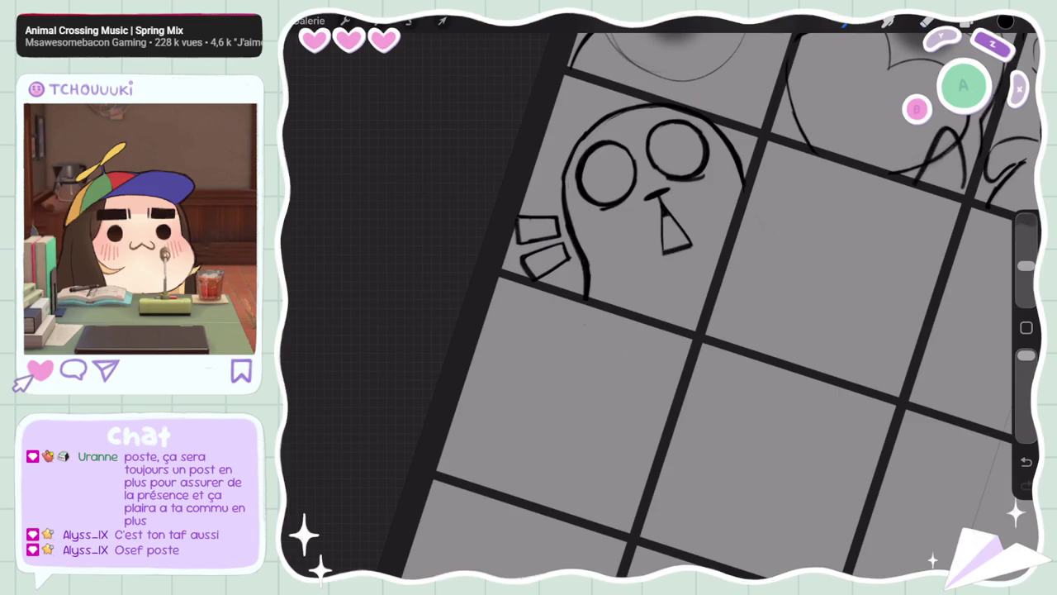
{"action": "key", "text": "ctrl+z"}
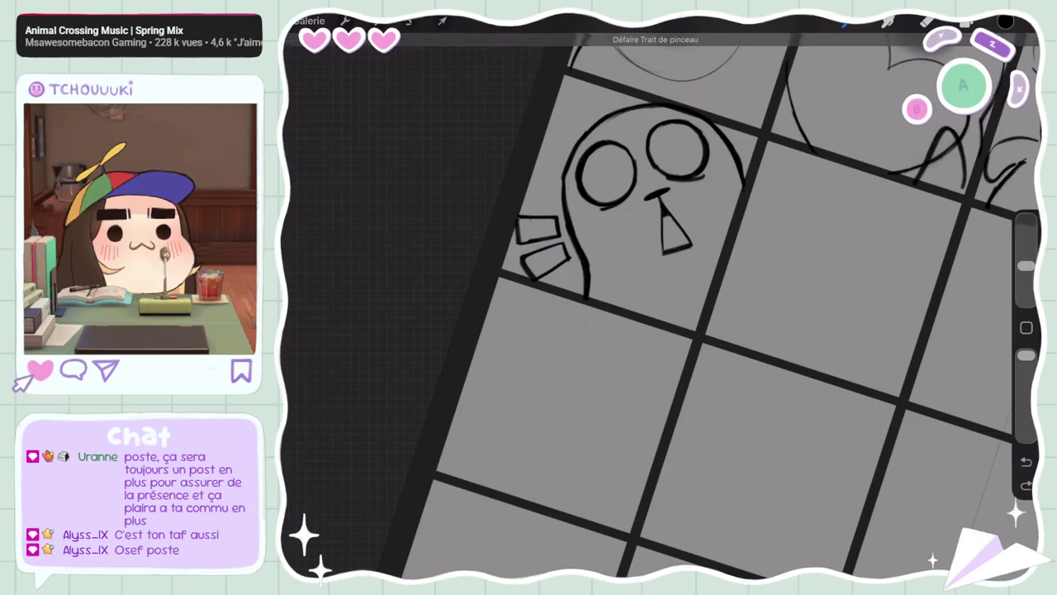
{"action": "left_click", "coordinate": [927, 22]}
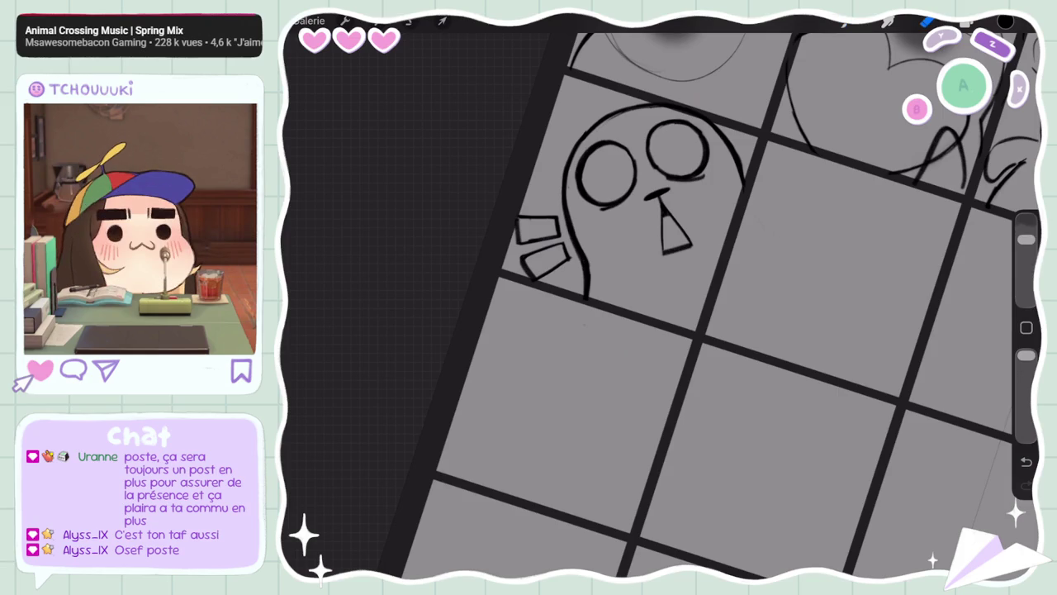
{"action": "left_click_drag", "start_coordinate": [574, 227], "coordinate": [578, 268]}
{"action": "left_click", "coordinate": [888, 23]}
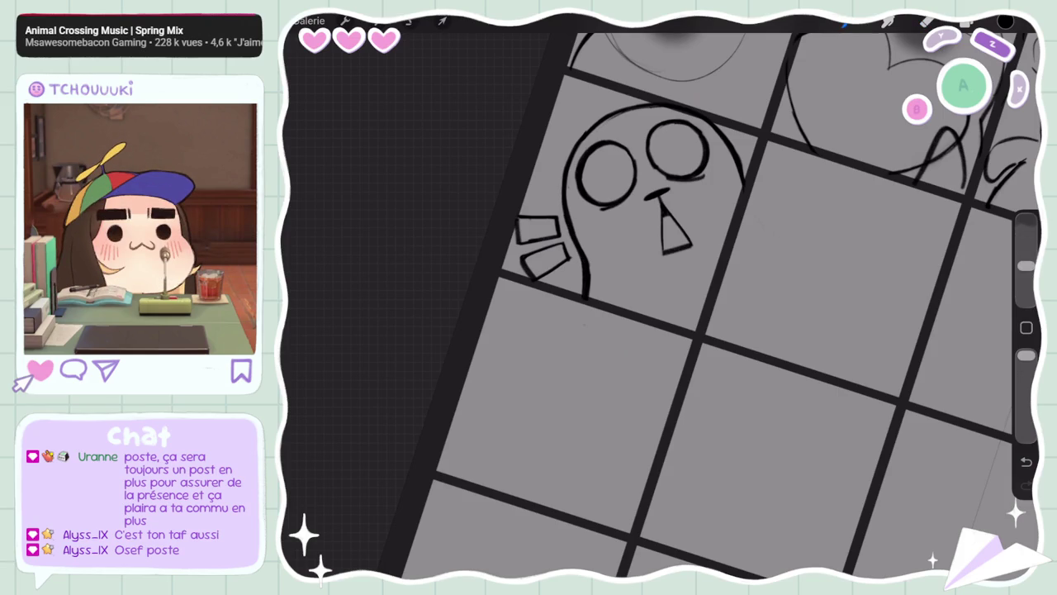
{"action": "scroll", "coordinate": [673, 331], "scroll_direction": "down", "scroll_amount": 10}
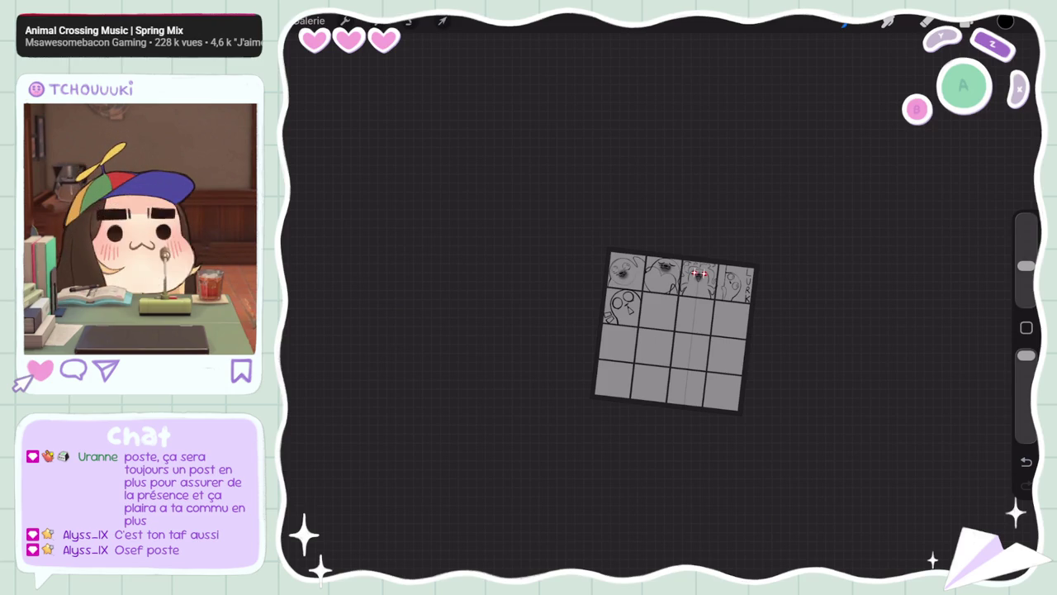
Switch to the brush (B) with the full four-by-four sticker grid in view
{"action": "key", "text": "b"}
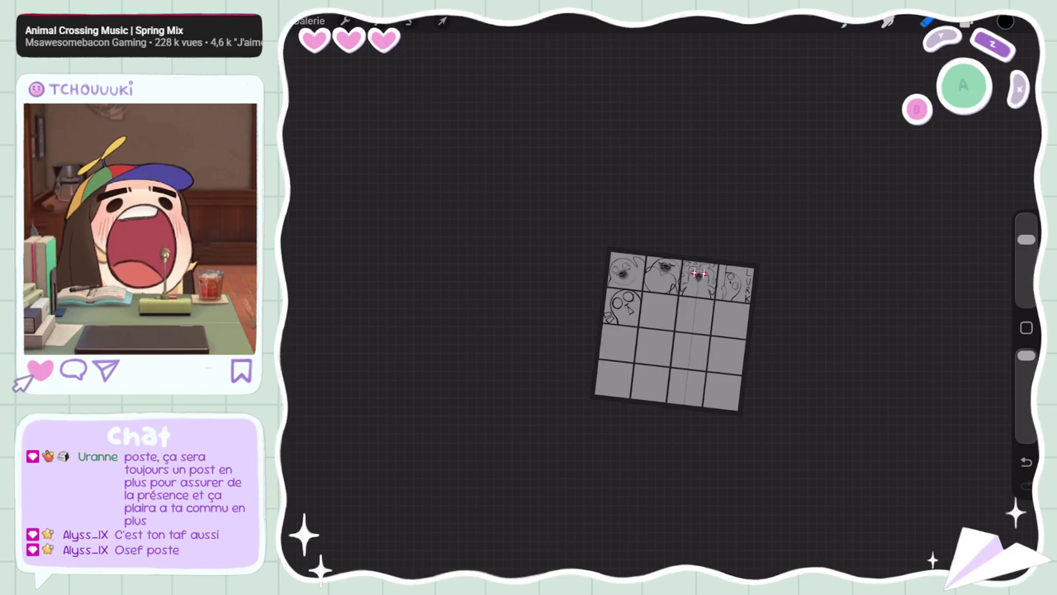
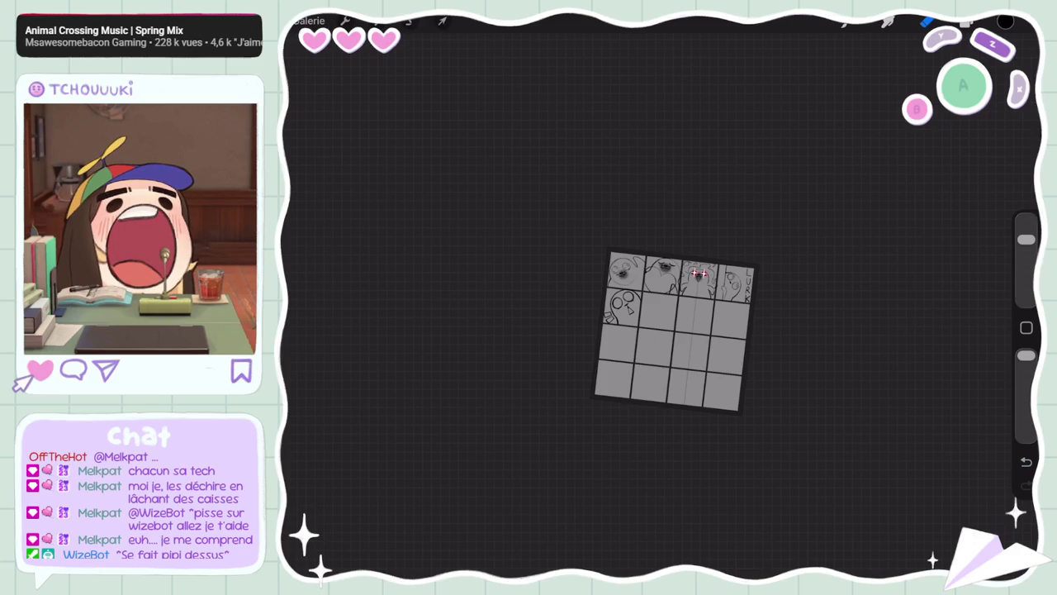
Turn off the Drawing Guide in Canvas actions, then glance at the Layers panel and brush library
{"action": "scroll", "coordinate": [673, 331], "scroll_direction": "up", "scroll_amount": 5}
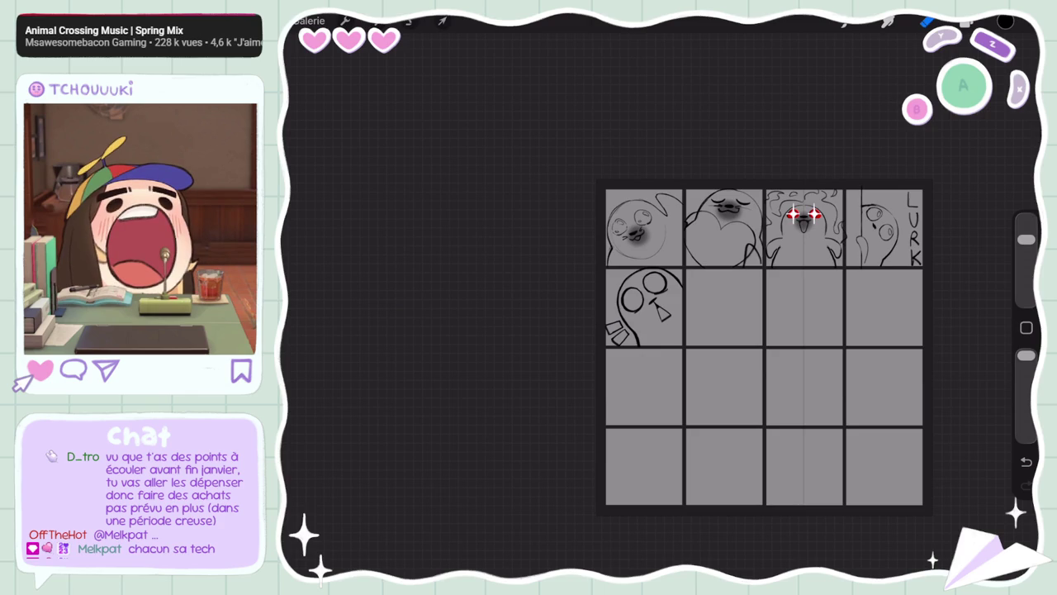
{"action": "scroll", "coordinate": [788, 408], "scroll_direction": "up", "scroll_amount": 3}
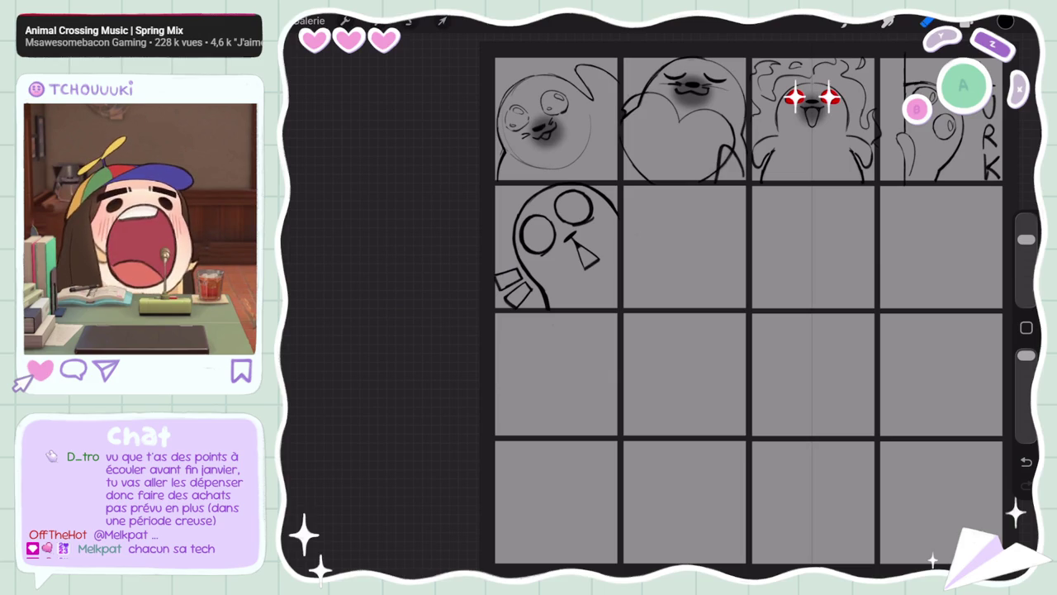
{"action": "scroll", "coordinate": [765, 203], "scroll_direction": "up", "scroll_amount": 5}
{"action": "left_click", "coordinate": [966, 22]}
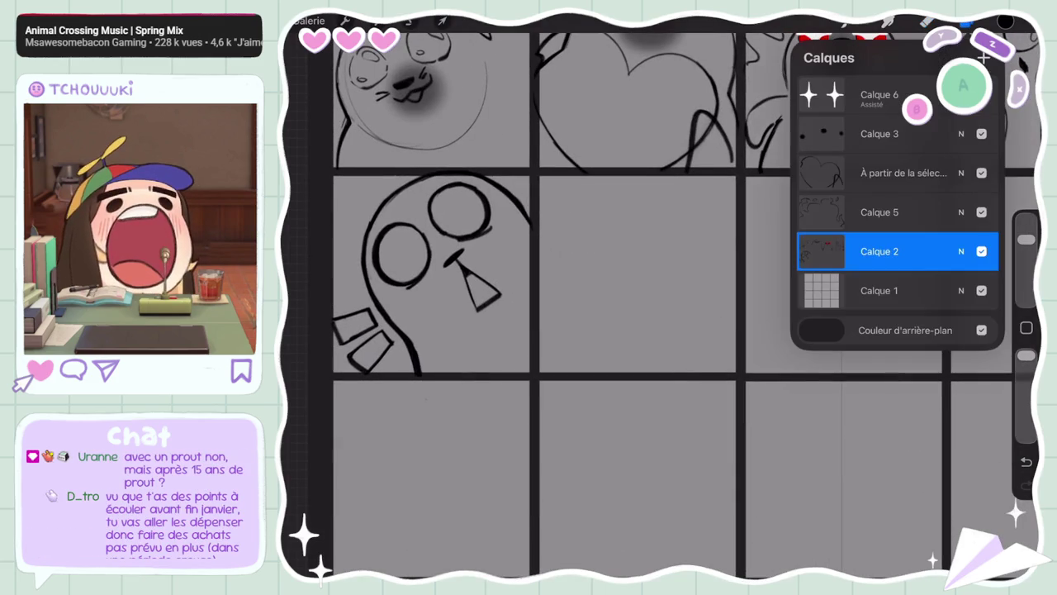
{"action": "left_click", "coordinate": [345, 21]}
{"action": "left_click", "coordinate": [466, 214]}
{"action": "left_click", "coordinate": [966, 22]}
{"action": "scroll", "coordinate": [661, 331], "scroll_direction": "up", "scroll_amount": 3}
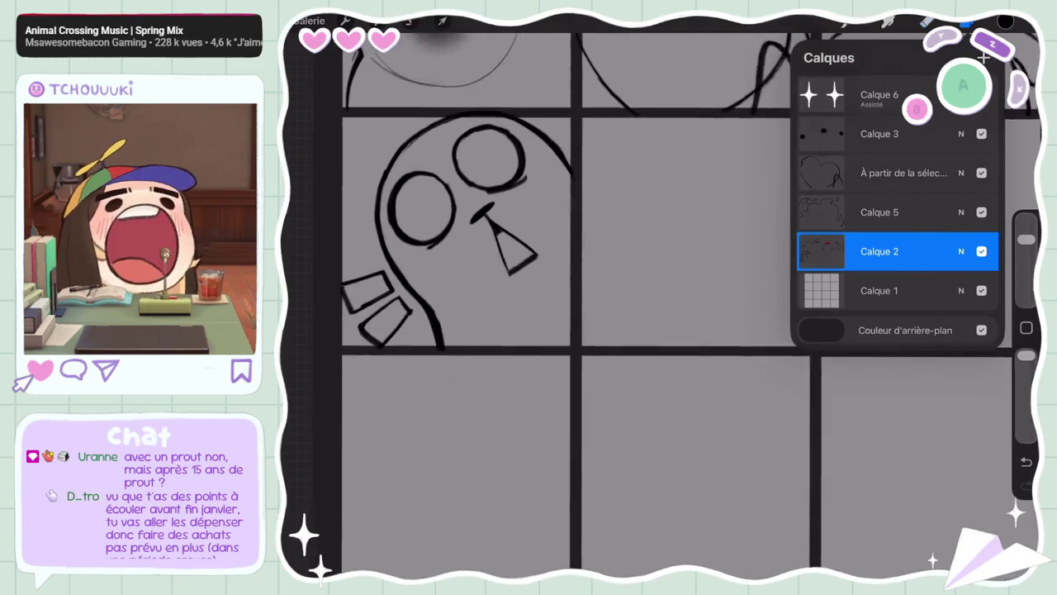
{"action": "left_click", "coordinate": [967, 22]}
{"action": "left_click", "coordinate": [888, 22]}
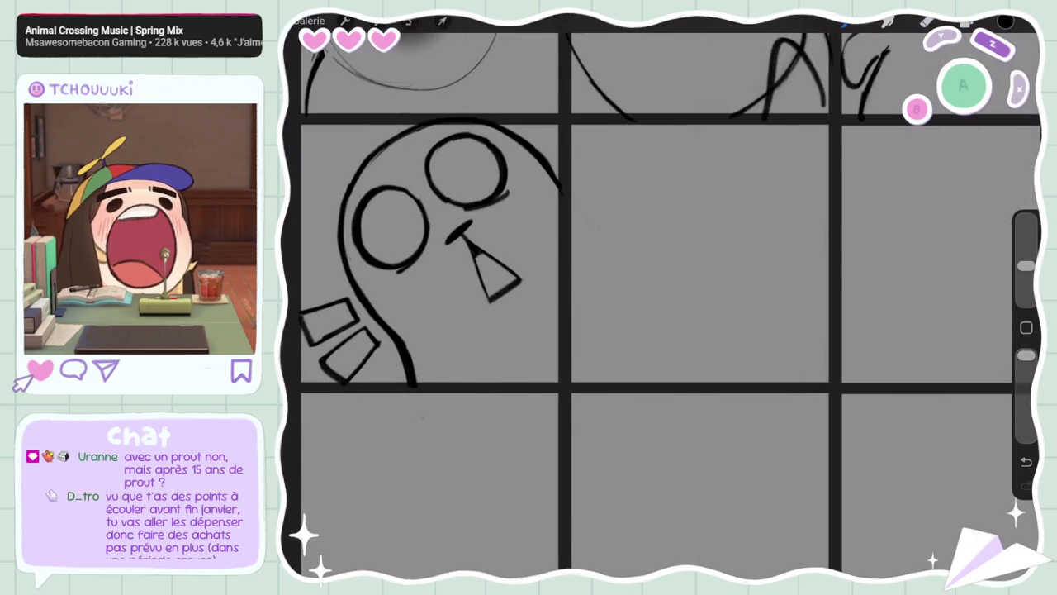
Doodle two test faces and a rectangular body in row two's second cell
{"action": "scroll", "coordinate": [661, 330], "scroll_direction": "up", "scroll_amount": 2}
{"action": "left_click_drag", "start_coordinate": [636, 205], "coordinate": [661, 208]}
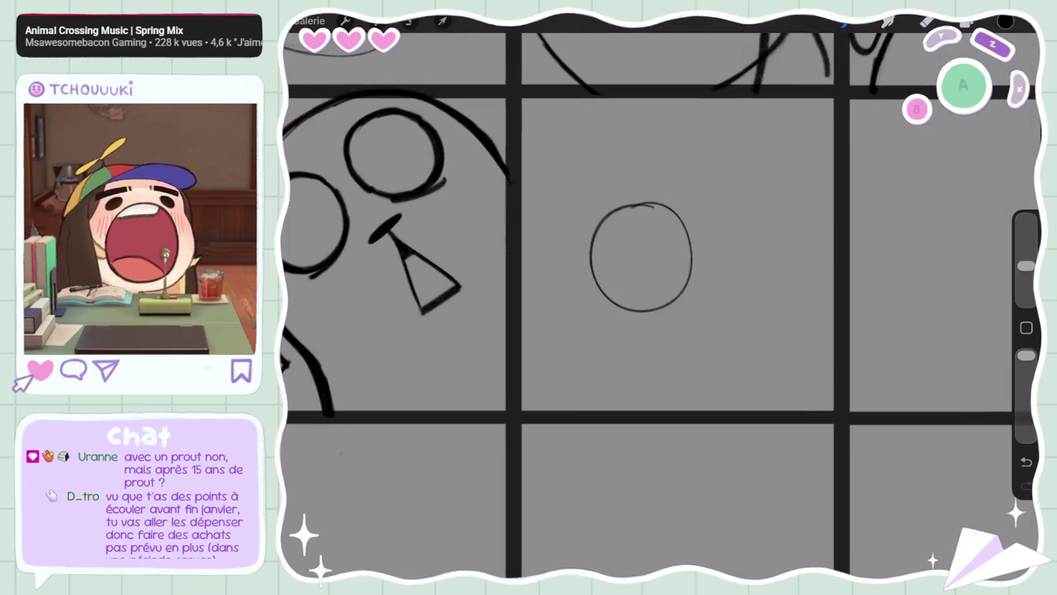
{"action": "mouse_move", "coordinate": [720, 309]}
{"action": "left_mouse_down"}
{"action": "mouse_move", "coordinate": [665, 357]}
{"action": "mouse_move", "coordinate": [694, 360]}
{"action": "left_mouse_up"}
{"action": "left_click_drag", "start_coordinate": [624, 271], "coordinate": [638, 271]}
{"action": "mouse_move", "coordinate": [657, 267]}
{"action": "left_mouse_down"}
{"action": "mouse_move", "coordinate": [669, 264]}
{"action": "mouse_move", "coordinate": [659, 284]}
{"action": "left_mouse_up"}
{"action": "mouse_move", "coordinate": [758, 213]}
{"action": "left_mouse_down"}
{"action": "mouse_move", "coordinate": [817, 272]}
{"action": "mouse_move", "coordinate": [752, 217]}
{"action": "mouse_move", "coordinate": [768, 241]}
{"action": "left_mouse_up"}
{"action": "left_click_drag", "start_coordinate": [790, 223], "coordinate": [783, 259]}
{"action": "mouse_move", "coordinate": [809, 190]}
{"action": "left_mouse_down"}
{"action": "mouse_move", "coordinate": [830, 210]}
{"action": "mouse_move", "coordinate": [814, 186]}
{"action": "left_mouse_up"}
{"action": "left_click_drag", "start_coordinate": [839, 307], "coordinate": [761, 363]}
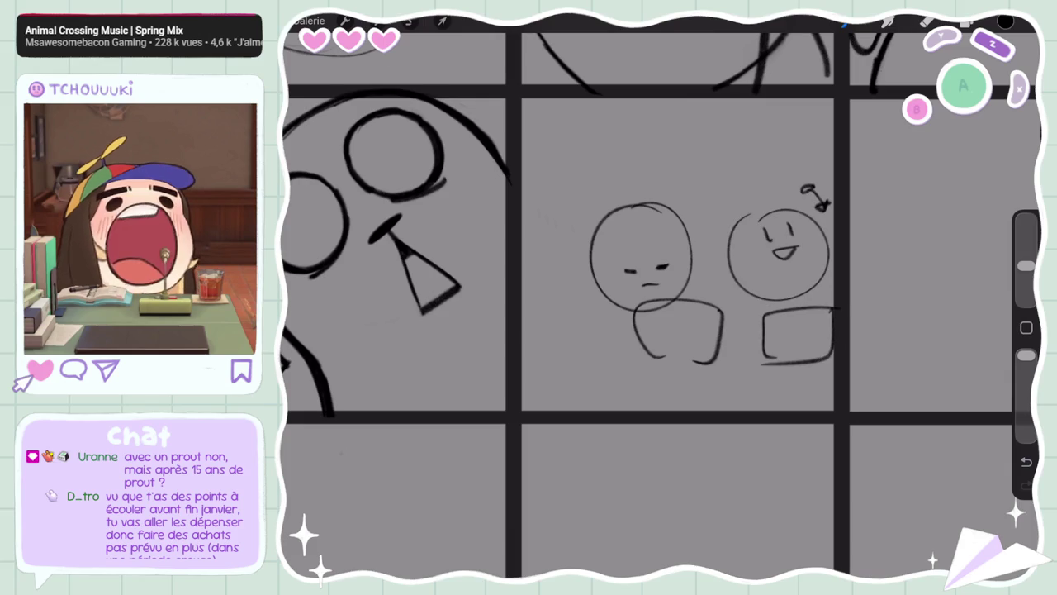
{"action": "scroll", "coordinate": [660, 306], "scroll_direction": "down", "scroll_amount": 3}
{"action": "scroll", "coordinate": [661, 305], "scroll_direction": "up", "scroll_amount": 3}
Select the doodles in row two's second cell and erase them
{"action": "key", "text": "s"}
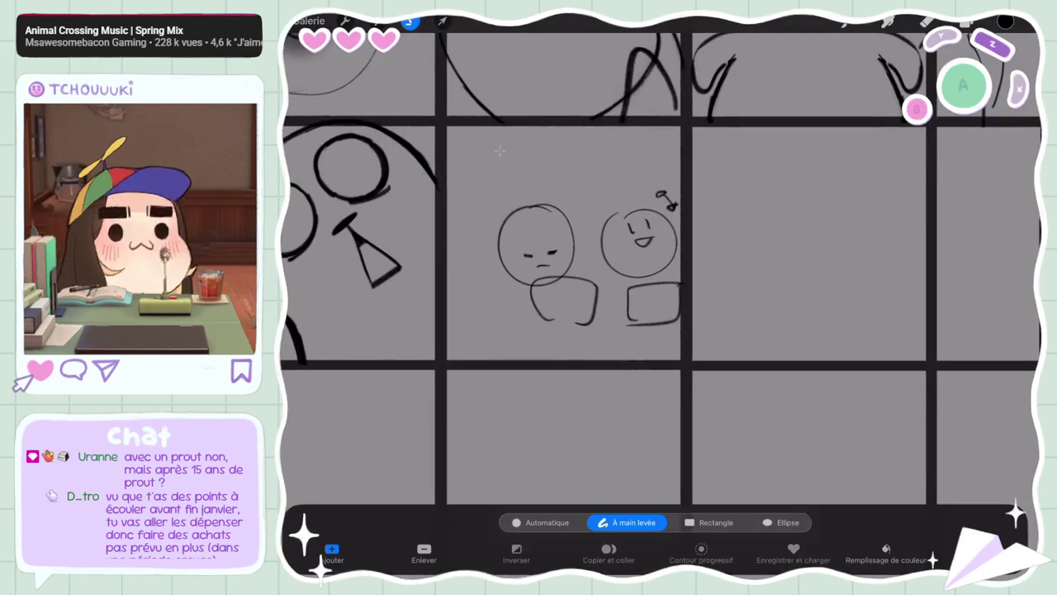
{"action": "scroll", "coordinate": [652, 273], "scroll_direction": "down", "scroll_amount": 5}
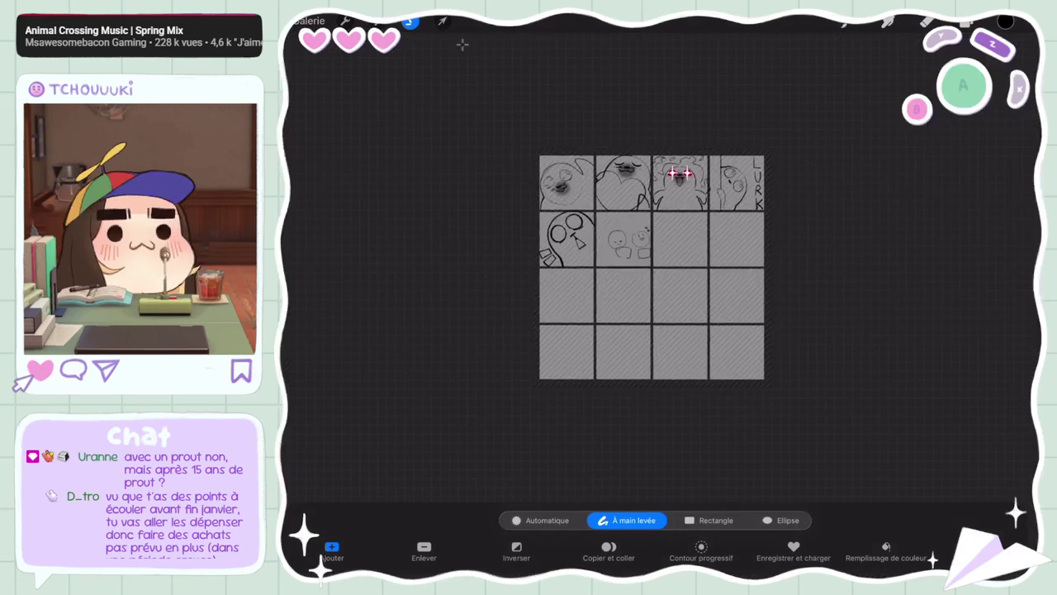
{"action": "left_click_drag", "start_coordinate": [597, 213], "coordinate": [641, 281]}
{"action": "key", "text": "Delete"}
{"action": "scroll", "coordinate": [586, 237], "scroll_direction": "up", "scroll_amount": 5}
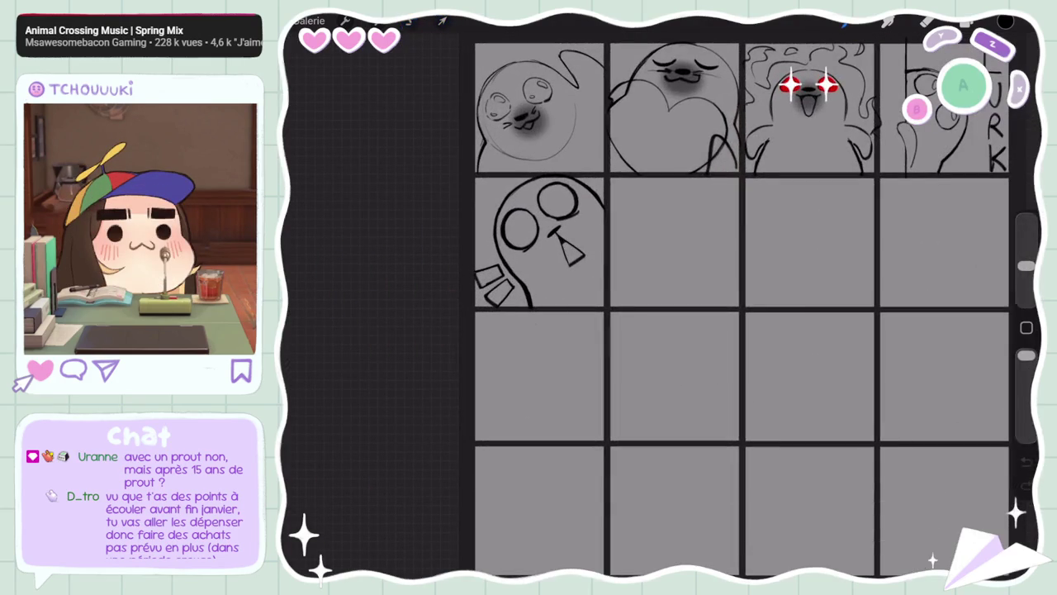
{"action": "scroll", "coordinate": [661, 306], "scroll_direction": "up", "scroll_amount": 3}
{"action": "scroll", "coordinate": [661, 306], "scroll_direction": "down", "scroll_amount": 3}
Multi-select the four sketch layers up to Calque 2 and group them
{"action": "left_click", "coordinate": [968, 23]}
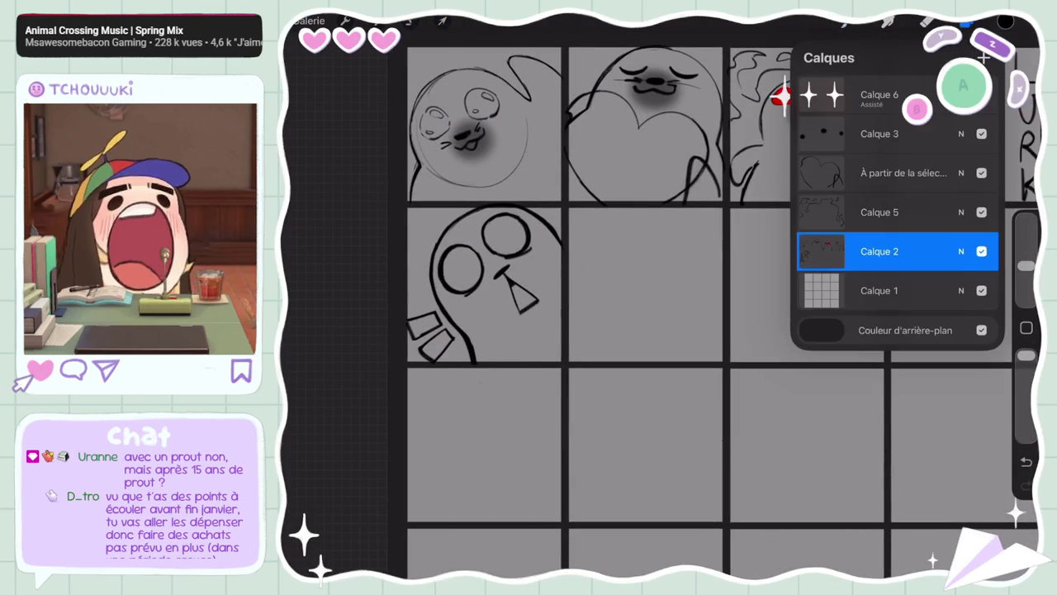
{"action": "left_click_drag", "start_coordinate": [859, 212], "coordinate": [917, 213]}
{"action": "left_click_drag", "start_coordinate": [859, 172], "coordinate": [917, 173]}
{"action": "left_click_drag", "start_coordinate": [859, 134], "coordinate": [917, 134]}
{"action": "left_click_drag", "start_coordinate": [859, 95], "coordinate": [917, 94]}
{"action": "left_click", "coordinate": [970, 58]}
{"action": "left_click", "coordinate": [892, 276]}
{"action": "left_click", "coordinate": [967, 23]}
Make Calque 1 active and drag it above, then back below, Calque 2
{"action": "scroll", "coordinate": [661, 305], "scroll_direction": "up", "scroll_amount": 2}
{"action": "scroll", "coordinate": [660, 305], "scroll_direction": "up", "scroll_amount": 2}
{"action": "left_click", "coordinate": [967, 24]}
{"action": "left_click", "coordinate": [879, 316]}
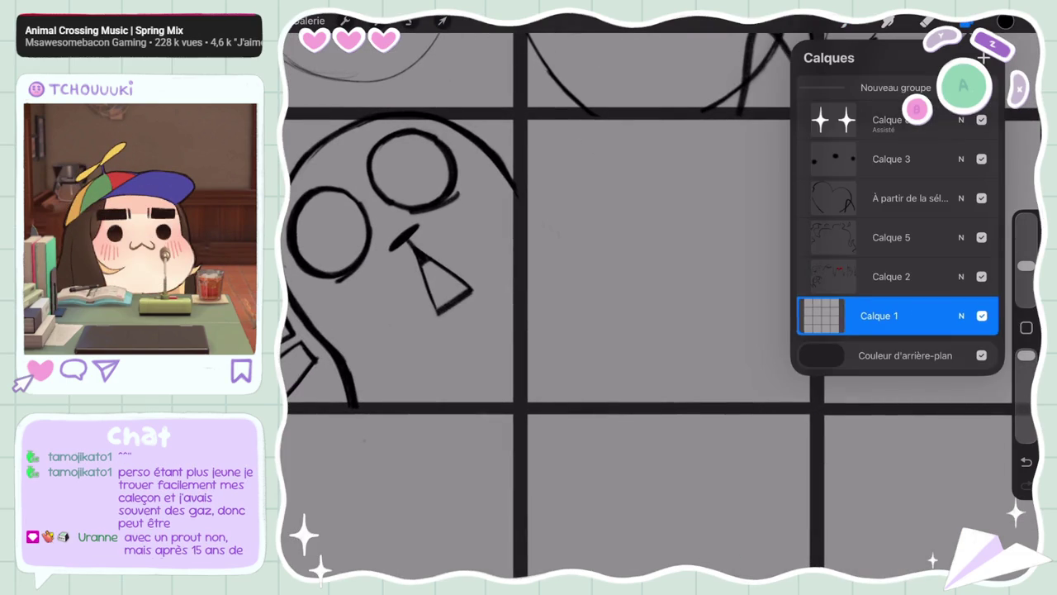
{"action": "mouse_move", "coordinate": [880, 315]}
{"action": "left_mouse_down"}
{"action": "mouse_move", "coordinate": [931, 292]}
{"action": "mouse_move", "coordinate": [931, 314]}
{"action": "left_mouse_up"}
{"action": "left_click_drag", "start_coordinate": [859, 273], "coordinate": [925, 274]}
{"action": "left_click", "coordinate": [928, 21]}
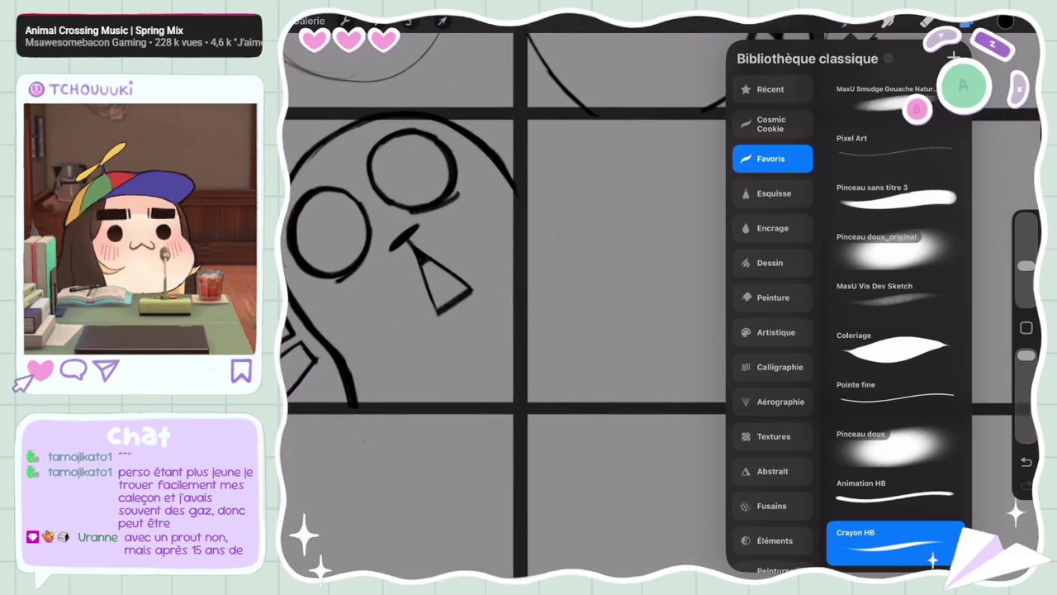
{"action": "scroll", "coordinate": [503, 306], "scroll_direction": "up", "scroll_amount": 1}
Sketch the head outline's right and left curves with the HB pencil
{"action": "left_click", "coordinate": [627, 272]}
{"action": "mouse_move", "coordinate": [718, 212]}
{"action": "left_mouse_down"}
{"action": "mouse_move", "coordinate": [652, 151]}
{"action": "mouse_move", "coordinate": [567, 190]}
{"action": "mouse_move", "coordinate": [545, 293]}
{"action": "mouse_move", "coordinate": [725, 265]}
{"action": "mouse_move", "coordinate": [686, 357]}
{"action": "left_mouse_up"}
{"action": "key", "text": "ctrl+z"}
{"action": "mouse_move", "coordinate": [692, 169]}
{"action": "left_mouse_down"}
{"action": "mouse_move", "coordinate": [730, 214]}
{"action": "mouse_move", "coordinate": [706, 359]}
{"action": "left_mouse_up"}
{"action": "left_click_drag", "start_coordinate": [586, 163], "coordinate": [537, 274]}
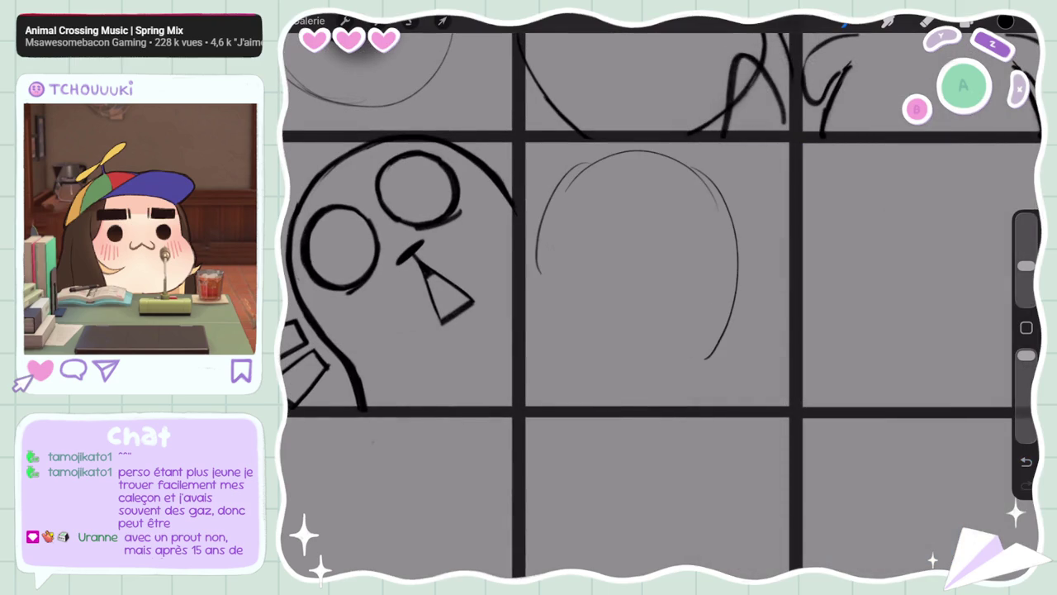
Draw the angled bar's two diagonal lines, undoing and retrying strokes
{"action": "mouse_move", "coordinate": [774, 309]}
{"action": "left_mouse_down"}
{"action": "mouse_move", "coordinate": [641, 320]}
{"action": "mouse_move", "coordinate": [743, 313]}
{"action": "mouse_move", "coordinate": [651, 322]}
{"action": "left_mouse_up"}
{"action": "key", "text": "ctrl+z"}
{"action": "key", "text": "ctrl+z"}
{"action": "mouse_move", "coordinate": [792, 318]}
{"action": "left_mouse_down"}
{"action": "mouse_move", "coordinate": [654, 317]}
{"action": "mouse_move", "coordinate": [634, 418]}
{"action": "left_mouse_up"}
{"action": "key", "text": "ctrl+z"}
{"action": "left_click_drag", "start_coordinate": [676, 334], "coordinate": [652, 405]}
{"action": "left_click_drag", "start_coordinate": [643, 334], "coordinate": [617, 409]}
Draw the long bar and the curled finger loops gripping it
{"action": "key", "text": "ctrl+z"}
{"action": "left_click_drag", "start_coordinate": [641, 332], "coordinate": [618, 413]}
{"action": "mouse_move", "coordinate": [803, 333]}
{"action": "left_mouse_down"}
{"action": "mouse_move", "coordinate": [679, 337]}
{"action": "mouse_move", "coordinate": [720, 327]}
{"action": "mouse_move", "coordinate": [695, 355]}
{"action": "left_mouse_up"}
{"action": "left_click_drag", "start_coordinate": [732, 312], "coordinate": [745, 353]}
{"action": "key", "text": "ctrl+z"}
{"action": "left_click_drag", "start_coordinate": [734, 314], "coordinate": [744, 358]}
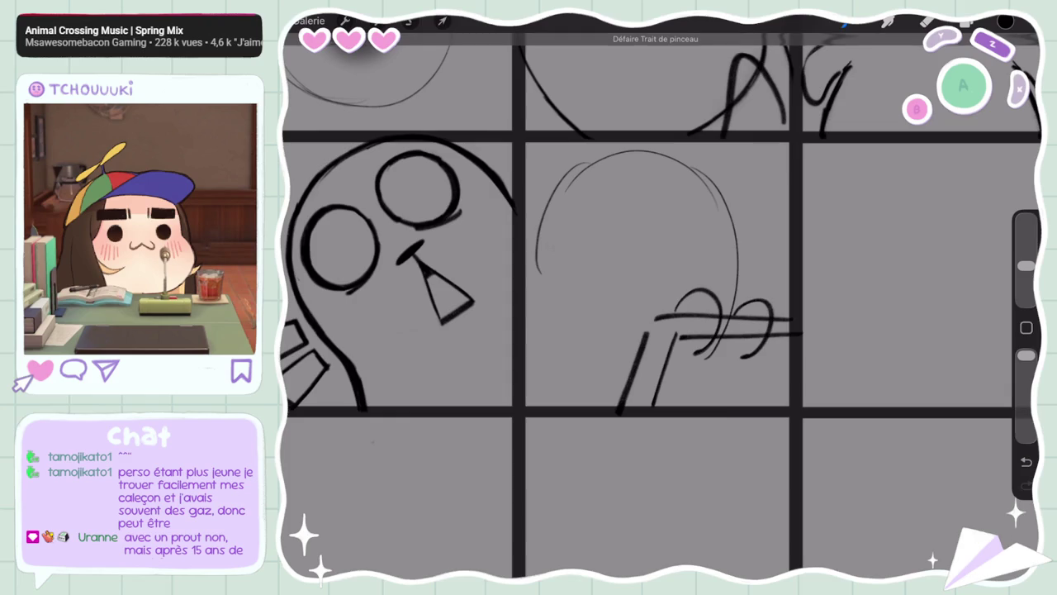
{"action": "left_click_drag", "start_coordinate": [774, 312], "coordinate": [818, 301]}
{"action": "key", "text": "ctrl+z"}
{"action": "key", "text": "ctrl+z"}
{"action": "mouse_move", "coordinate": [721, 315]}
{"action": "left_mouse_down"}
{"action": "mouse_move", "coordinate": [770, 332]}
{"action": "mouse_move", "coordinate": [798, 298]}
{"action": "mouse_move", "coordinate": [770, 355]}
{"action": "left_mouse_up"}
{"action": "key", "text": "ctrl+z"}
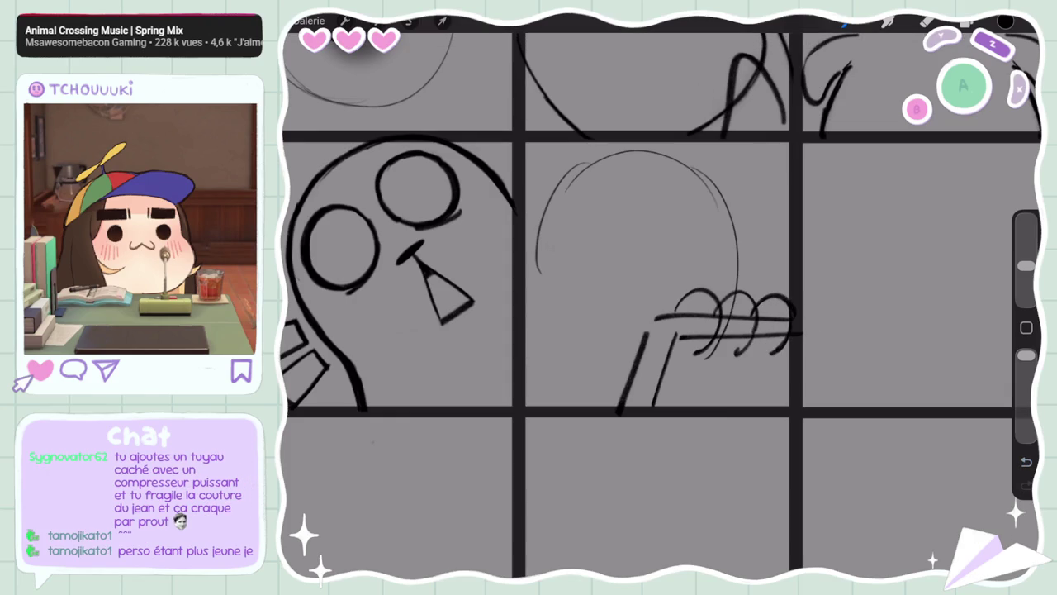
Erase the left diagonal line and redraw it with a smaller brush
{"action": "left_click", "coordinate": [926, 21]}
{"action": "left_click_drag", "start_coordinate": [657, 334], "coordinate": [617, 409]}
{"action": "left_click_drag", "start_coordinate": [1026, 239], "coordinate": [1026, 265]}
{"action": "left_click_drag", "start_coordinate": [677, 335], "coordinate": [657, 411]}
{"action": "key", "text": "ctrl+z"}
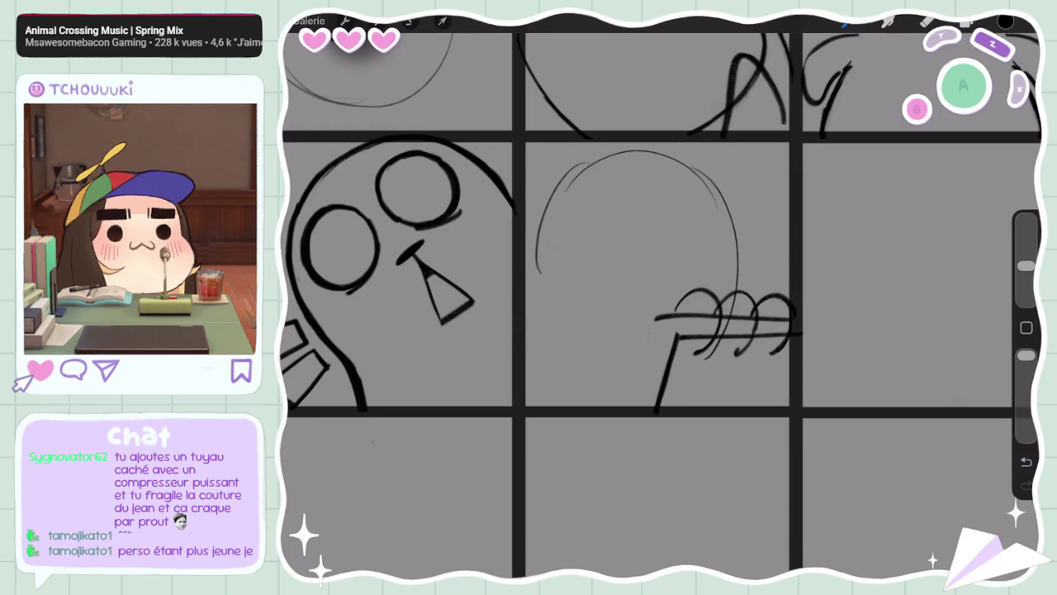
{"action": "key", "text": "ctrl+z"}
{"action": "left_click_drag", "start_coordinate": [652, 319], "coordinate": [626, 420]}
{"action": "key", "text": "ctrl+z"}
{"action": "left_click_drag", "start_coordinate": [652, 320], "coordinate": [626, 419]}
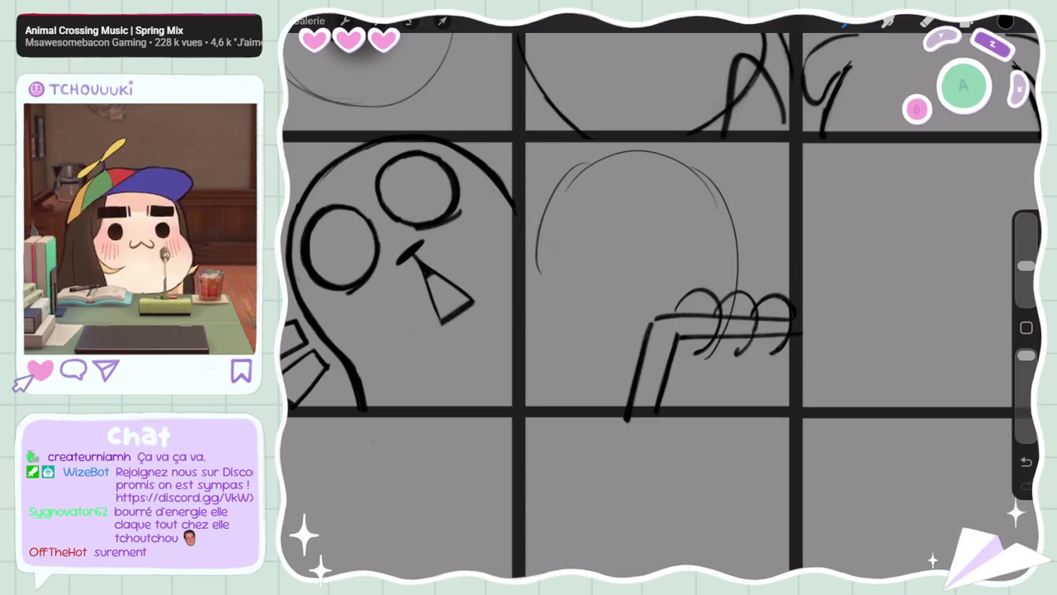
{"action": "scroll", "coordinate": [661, 297], "scroll_direction": "down", "scroll_amount": 3}
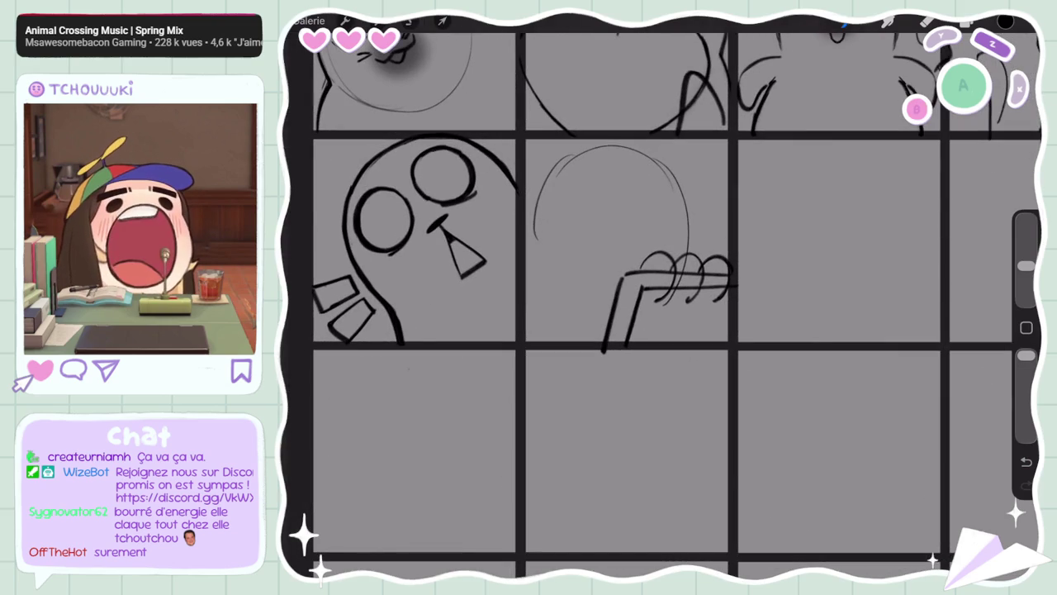
Retry the bar's left vertical stroke several times until it sits right
{"action": "key", "text": "ctrl+z"}
{"action": "left_click_drag", "start_coordinate": [622, 277], "coordinate": [609, 344]}
{"action": "key", "text": "ctrl+z"}
{"action": "left_click_drag", "start_coordinate": [623, 276], "coordinate": [609, 345]}
{"action": "key", "text": "ctrl+z"}
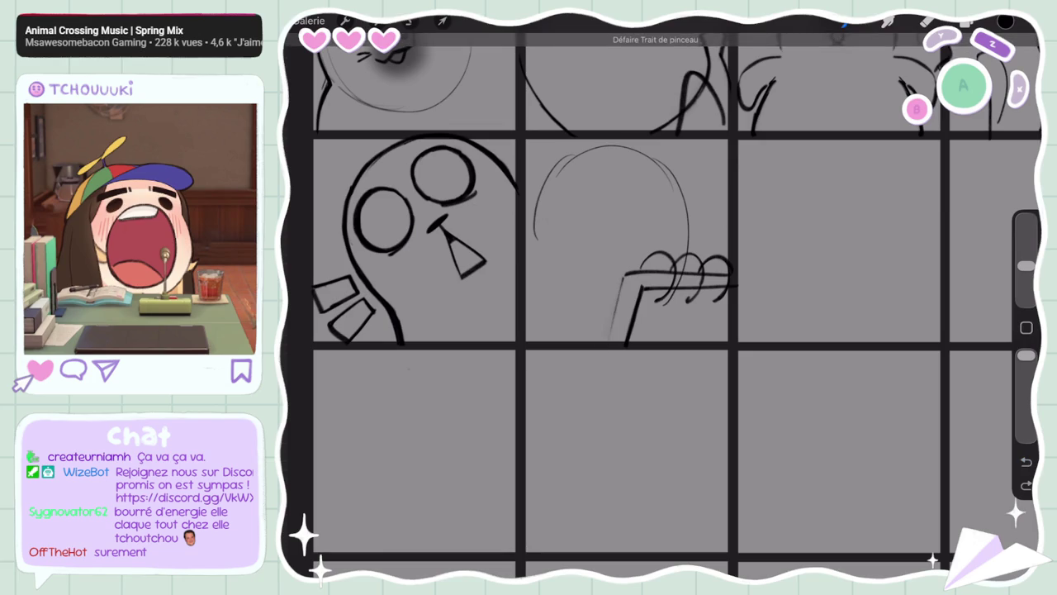
{"action": "left_click_drag", "start_coordinate": [624, 274], "coordinate": [607, 345]}
{"action": "key", "text": "ctrl+z"}
{"action": "key", "text": "ctrl+z"}
{"action": "left_click_drag", "start_coordinate": [622, 275], "coordinate": [605, 351]}
Enlarge the brush and redraw the bar's vertical stroke darker
{"action": "mouse_move", "coordinate": [1026, 265]}
{"action": "left_mouse_down"}
{"action": "mouse_move", "coordinate": [1026, 238]}
{"action": "mouse_move", "coordinate": [1027, 265]}
{"action": "left_mouse_up"}
{"action": "left_click", "coordinate": [928, 22]}
{"action": "left_click_drag", "start_coordinate": [641, 285], "coordinate": [628, 351]}
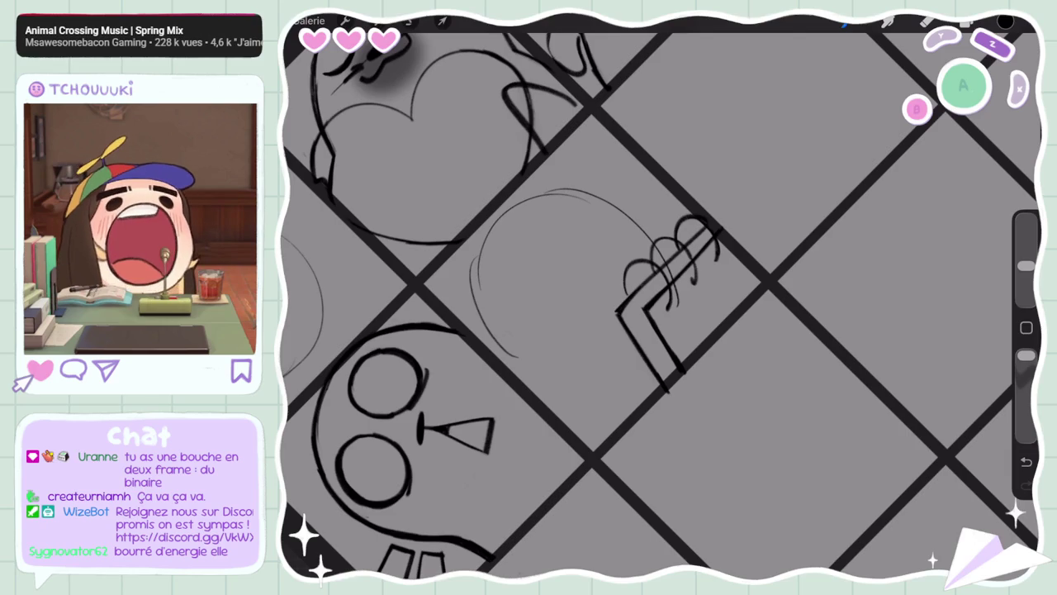
{"action": "left_click", "coordinate": [926, 21]}
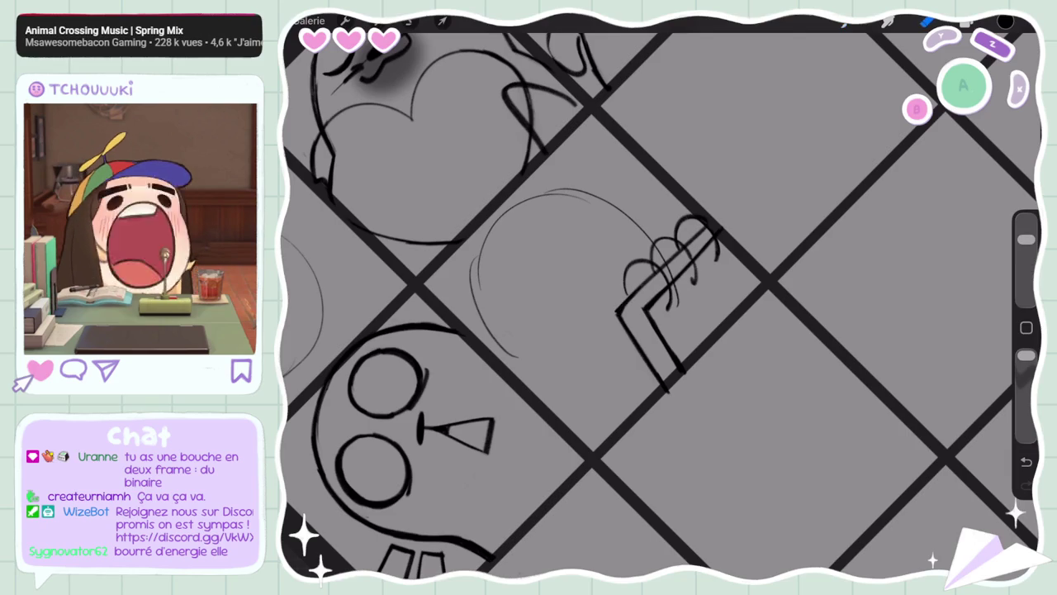
{"action": "key", "text": "ctrl+z"}
{"action": "key", "text": "ctrl+z"}
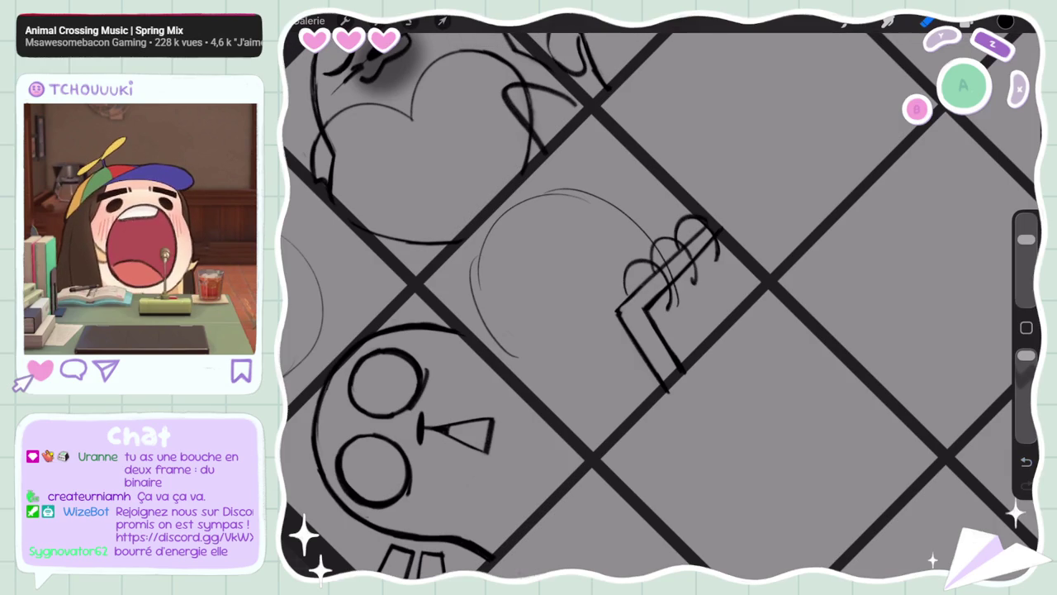
Rotate and zoom in on the bar, thickening the top of its left line
{"action": "left_click_drag", "start_coordinate": [628, 331], "coordinate": [660, 273]}
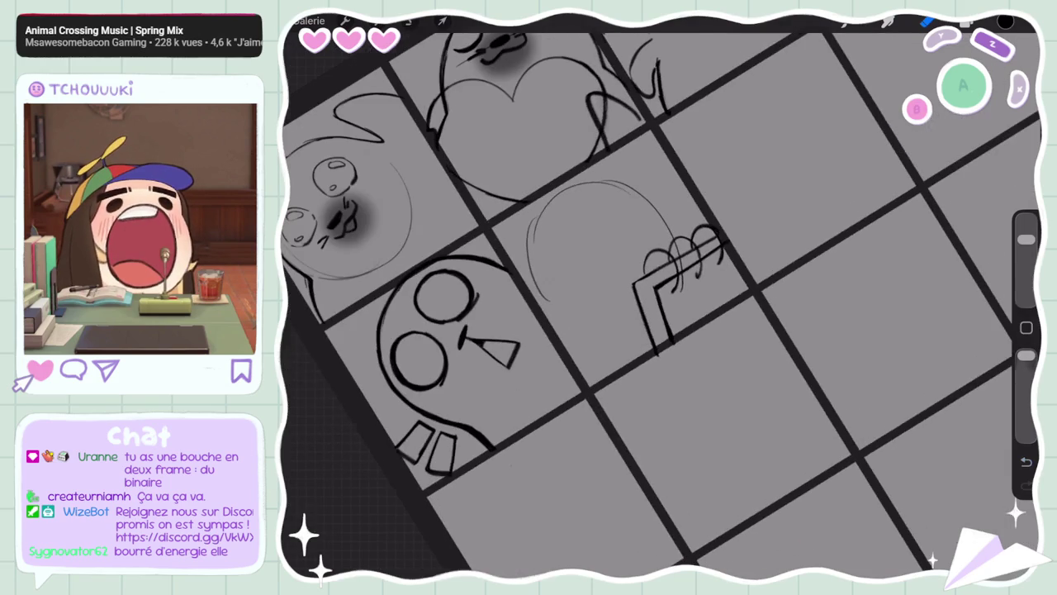
{"action": "left_click_drag", "start_coordinate": [1025, 238], "coordinate": [1026, 265]}
{"action": "left_click_drag", "start_coordinate": [677, 256], "coordinate": [678, 215]}
{"action": "left_click_drag", "start_coordinate": [571, 230], "coordinate": [571, 252]}
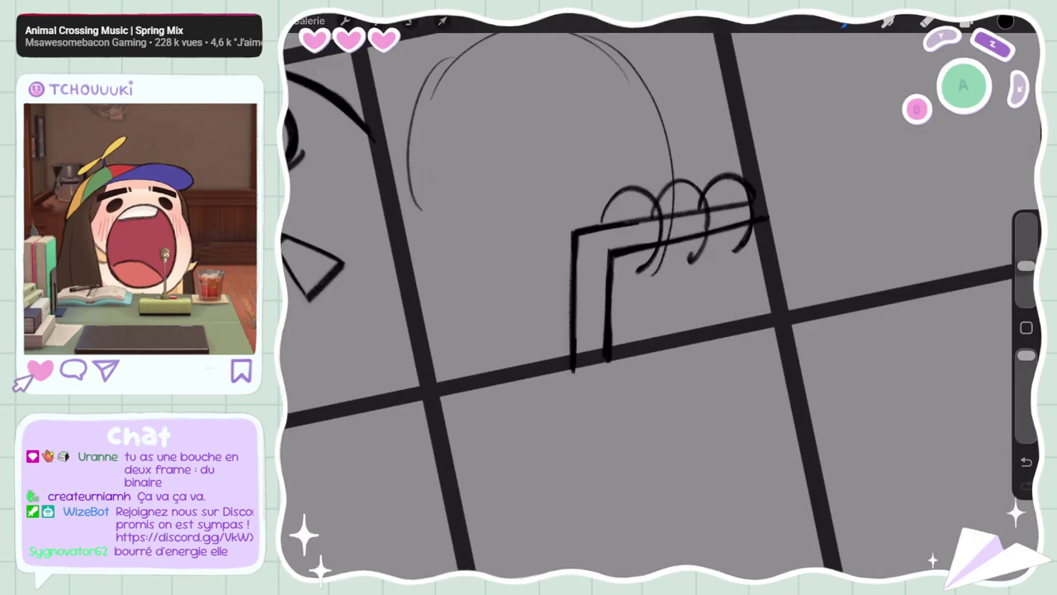
{"action": "left_click_drag", "start_coordinate": [661, 231], "coordinate": [636, 166]}
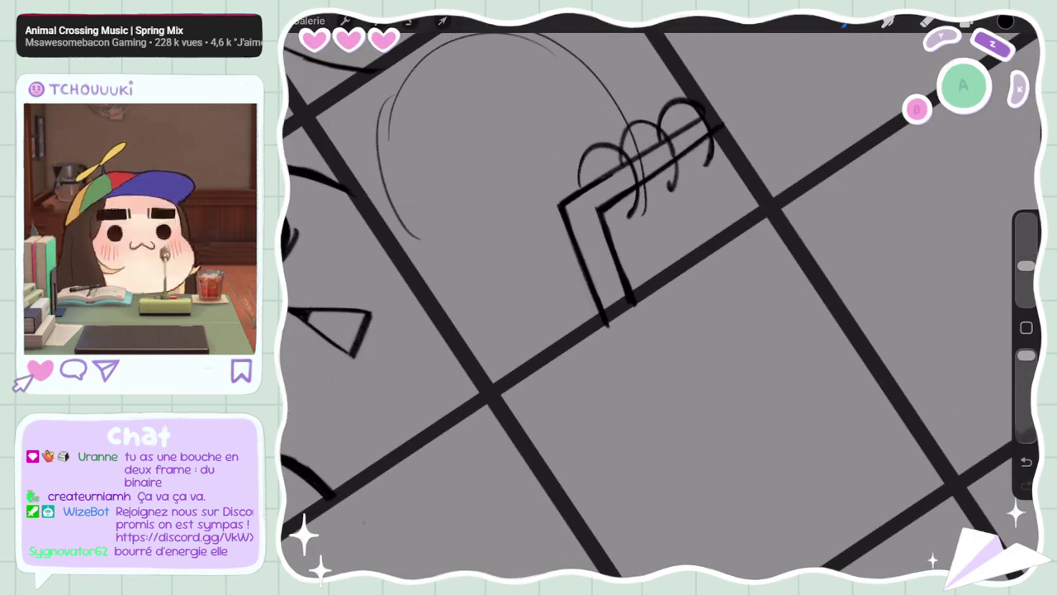
{"action": "mouse_move", "coordinate": [661, 298]}
{"action": "left_mouse_down"}
{"action": "mouse_move", "coordinate": [627, 272]}
{"action": "mouse_move", "coordinate": [661, 247]}
{"action": "left_mouse_up"}
Reduce the brush and add short strokes at the bar corner and beside the fingers
{"action": "left_click_drag", "start_coordinate": [1026, 240], "coordinate": [1025, 265]}
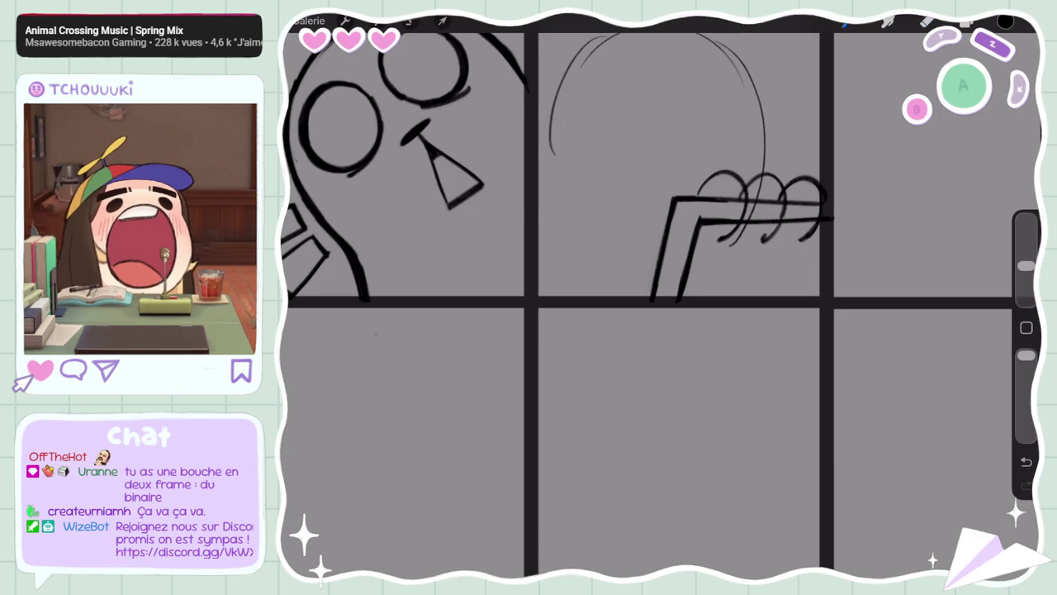
{"action": "left_click_drag", "start_coordinate": [660, 248], "coordinate": [657, 268]}
{"action": "left_click_drag", "start_coordinate": [679, 228], "coordinate": [697, 241]}
{"action": "key", "text": "ctrl+z"}
{"action": "key", "text": "ctrl+z"}
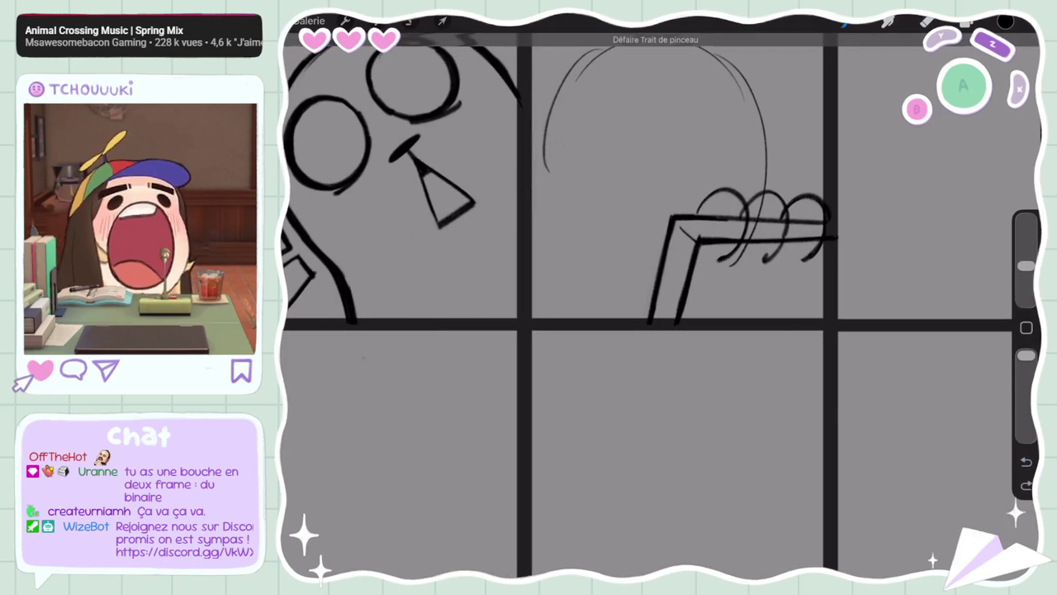
{"action": "left_click_drag", "start_coordinate": [661, 313], "coordinate": [611, 363]}
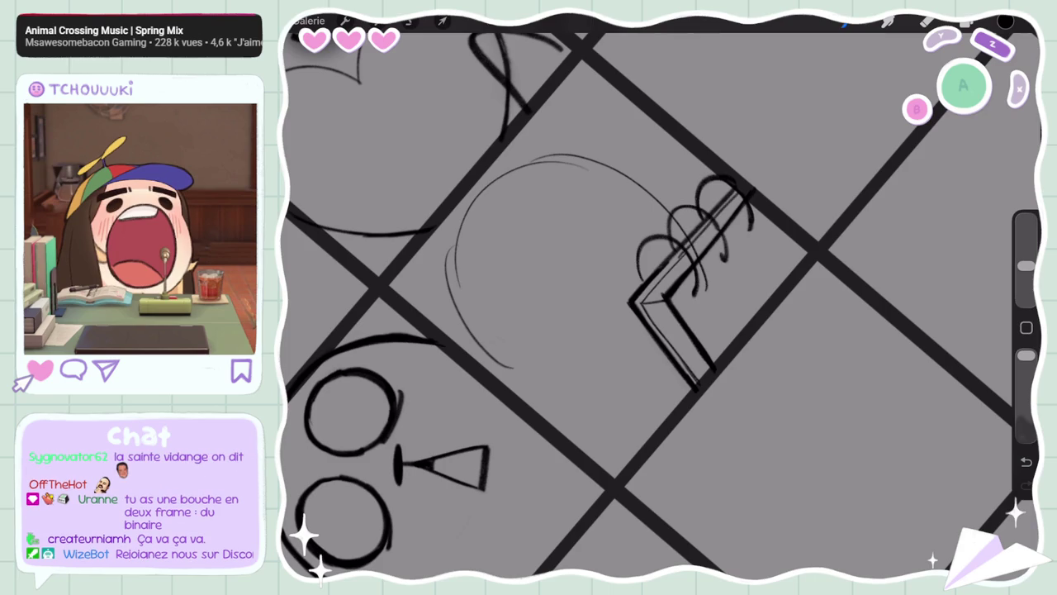
{"action": "key", "text": "ctrl+z"}
{"action": "key", "text": "ctrl+z"}
{"action": "left_click_drag", "start_coordinate": [731, 198], "coordinate": [702, 234]}
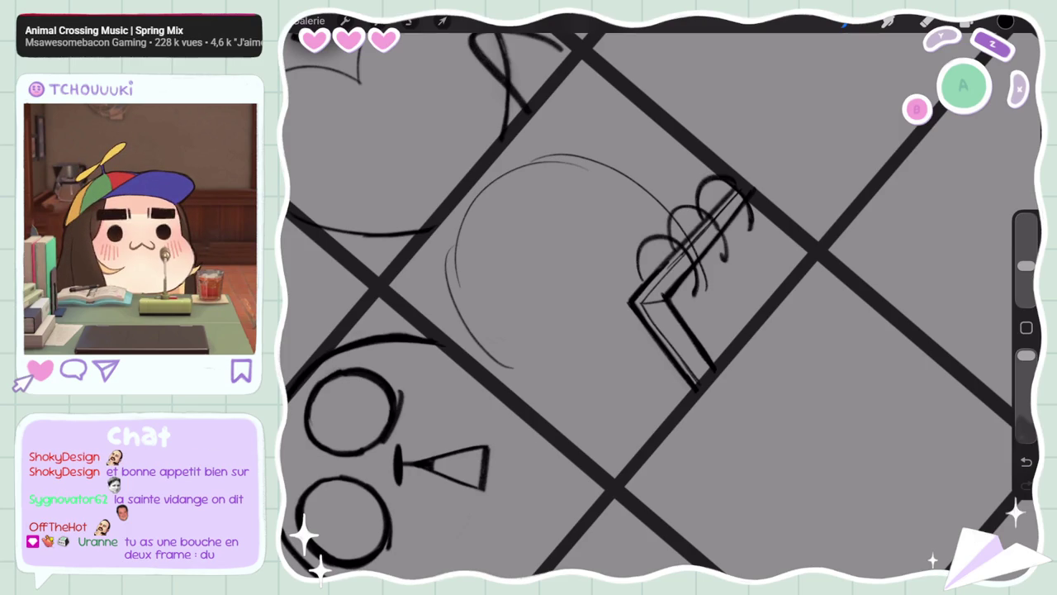
Lasso the spiral notebook sketch freehand and Copy & Paste it onto a new layer
{"action": "left_click", "coordinate": [411, 21]}
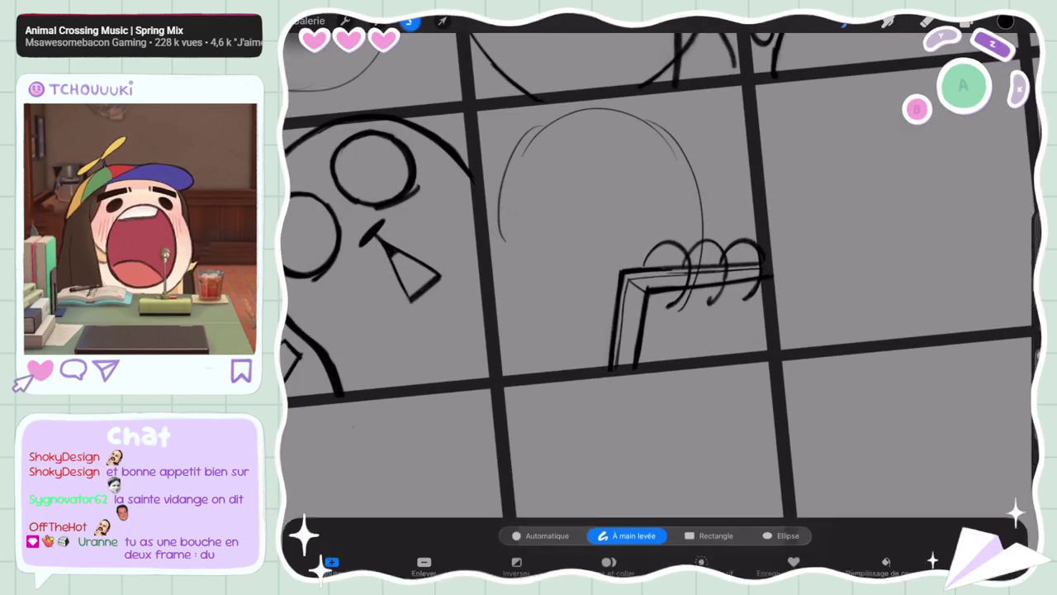
{"action": "left_click_drag", "start_coordinate": [646, 201], "coordinate": [628, 206]}
{"action": "left_click", "coordinate": [609, 549]}
{"action": "left_click", "coordinate": [927, 20]}
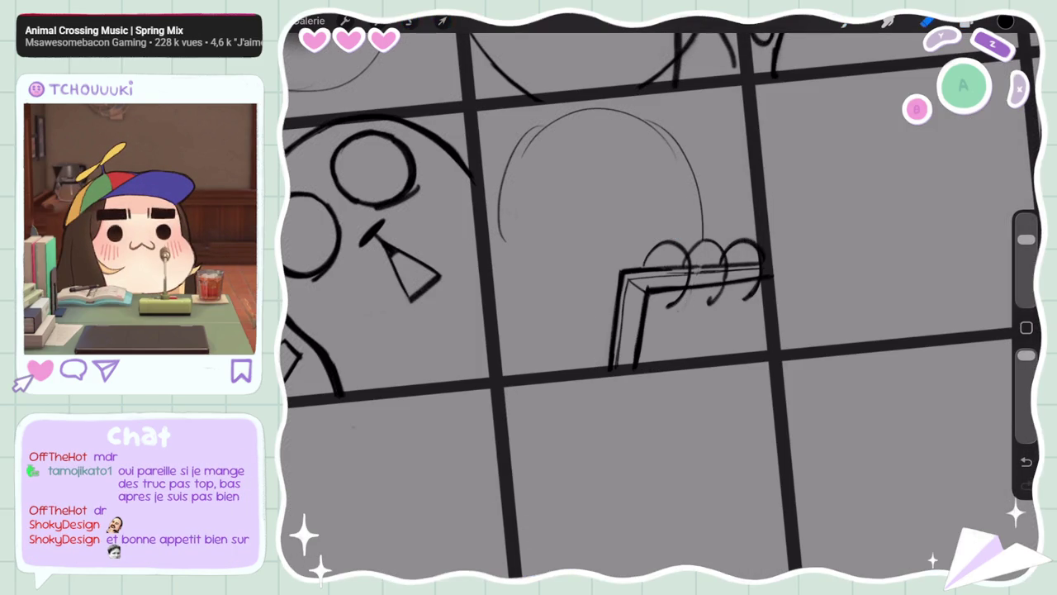
Reduce the brush size, undo a stroke, and enlarge the brush again
{"action": "left_click_drag", "start_coordinate": [1026, 239], "coordinate": [1025, 265]}
{"action": "key", "text": "ctrl+z"}
{"action": "key", "text": "ctrl+z"}
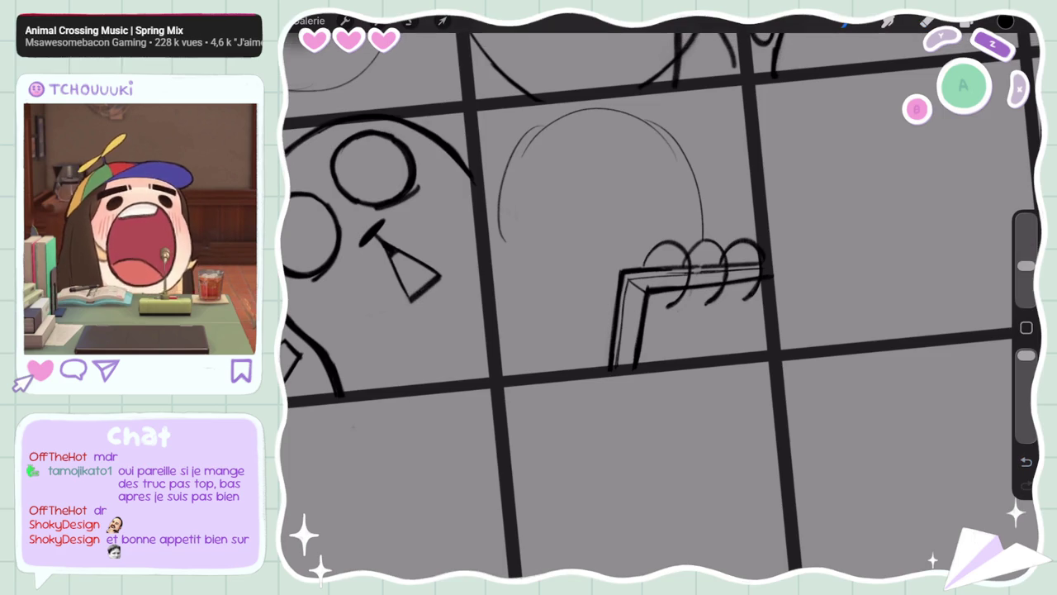
{"action": "left_click_drag", "start_coordinate": [1026, 265], "coordinate": [1025, 240]}
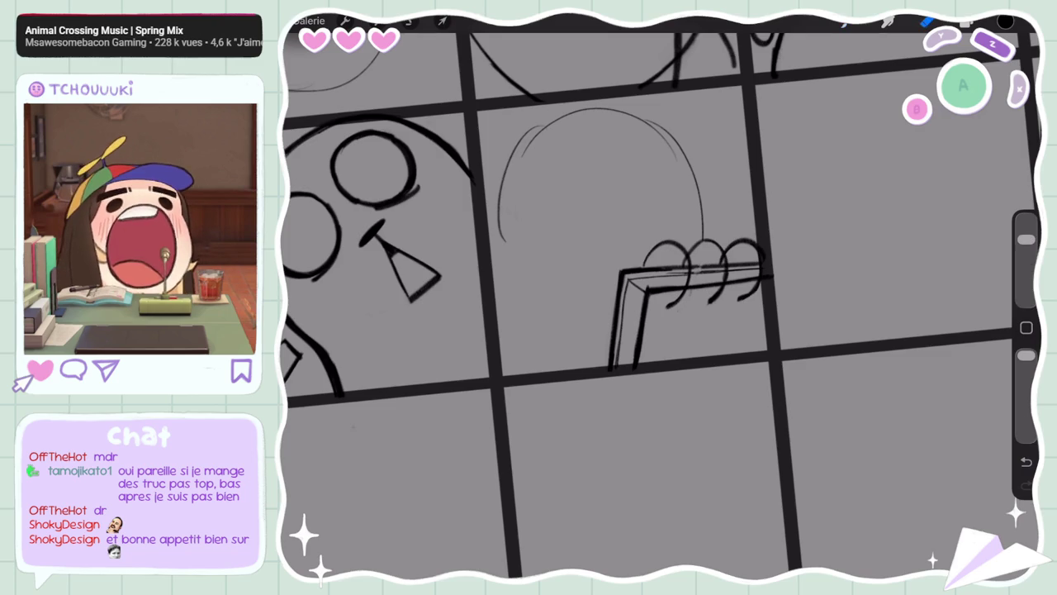
{"action": "left_click_drag", "start_coordinate": [1026, 240], "coordinate": [1026, 265]}
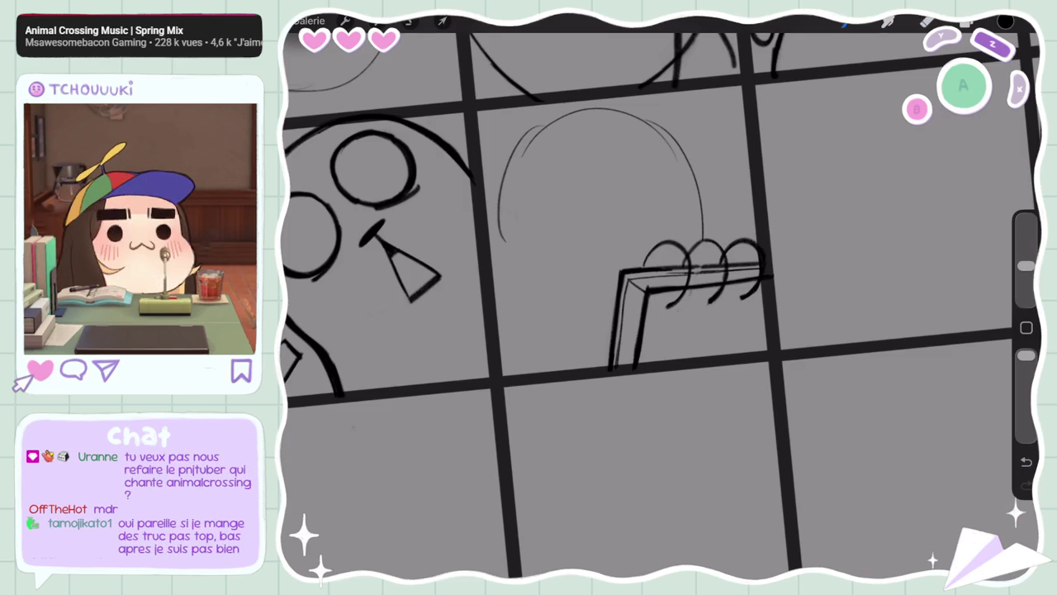
{"action": "scroll", "coordinate": [660, 297], "scroll_direction": "down", "scroll_amount": 5}
{"action": "scroll", "coordinate": [661, 298], "scroll_direction": "up", "scroll_amount": 5}
{"action": "mouse_move", "coordinate": [1026, 265]}
{"action": "left_mouse_down"}
{"action": "mouse_move", "coordinate": [1026, 239]}
{"action": "mouse_move", "coordinate": [1026, 265]}
{"action": "left_mouse_up"}
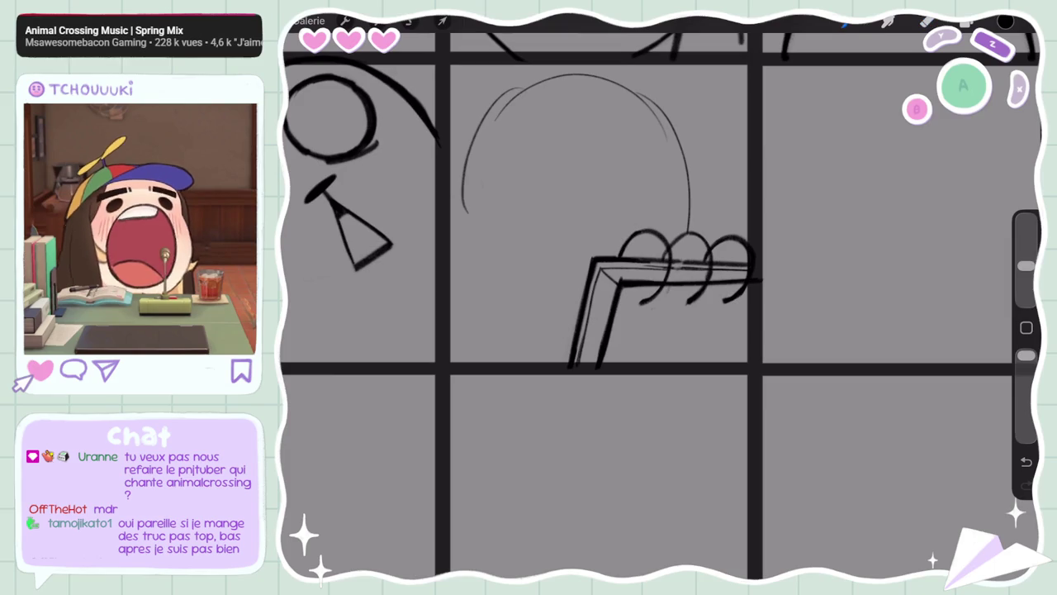
{"action": "scroll", "coordinate": [661, 273], "scroll_direction": "up", "scroll_amount": 3}
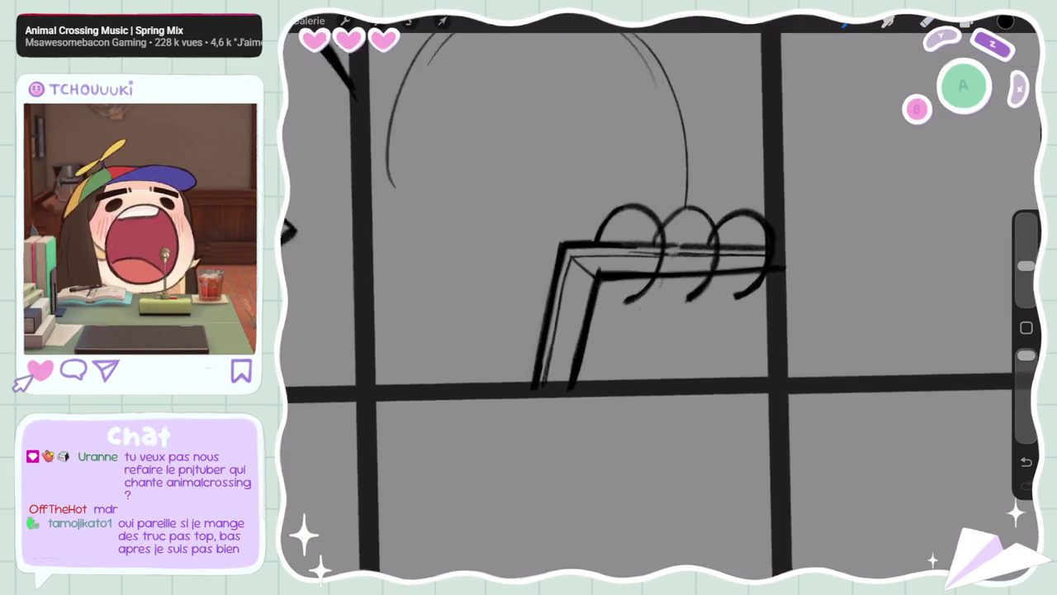
{"action": "mouse_move", "coordinate": [1026, 265]}
{"action": "left_mouse_down"}
{"action": "mouse_move", "coordinate": [1025, 240]}
{"action": "mouse_move", "coordinate": [1026, 265]}
{"action": "left_mouse_up"}
{"action": "key", "text": "ctrl+z"}
{"action": "key", "text": "ctrl+shift+z"}
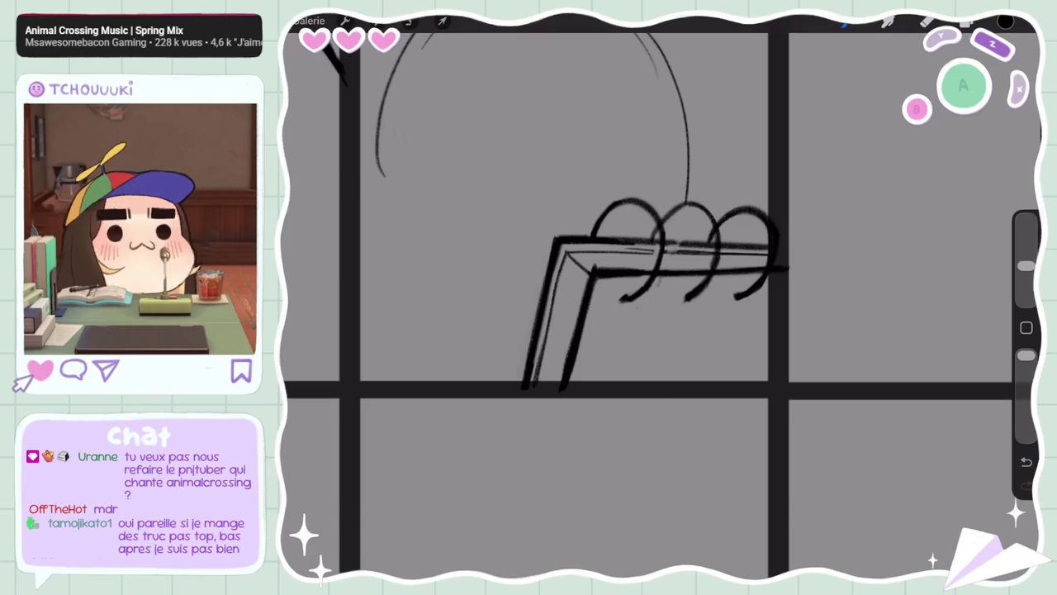
{"action": "left_click_drag", "start_coordinate": [660, 297], "coordinate": [628, 330]}
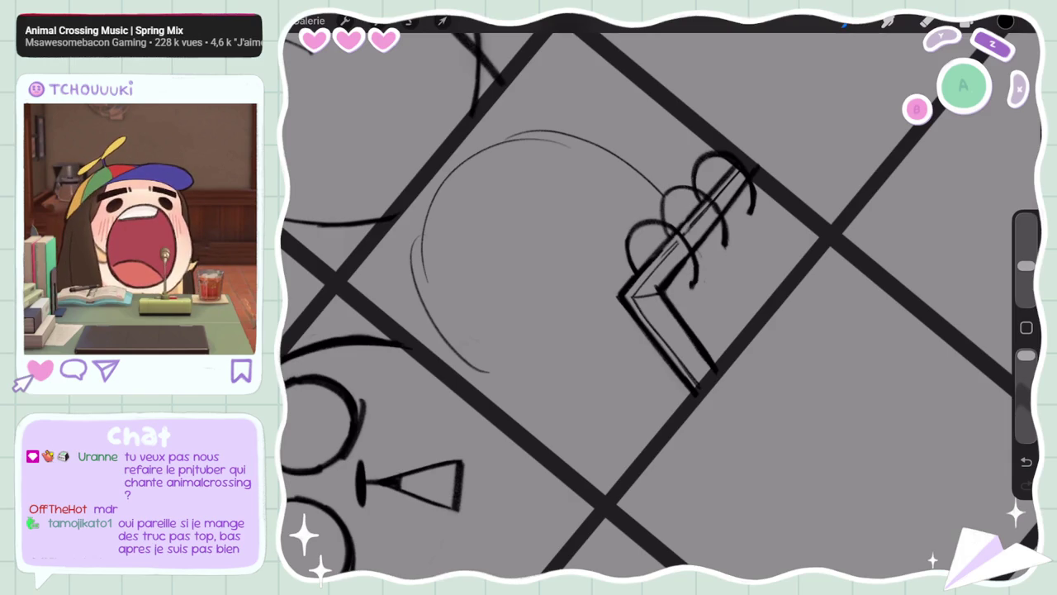
{"action": "mouse_move", "coordinate": [660, 297]}
{"action": "left_mouse_down"}
{"action": "mouse_move", "coordinate": [628, 281]}
{"action": "mouse_move", "coordinate": [694, 314]}
{"action": "left_mouse_up"}
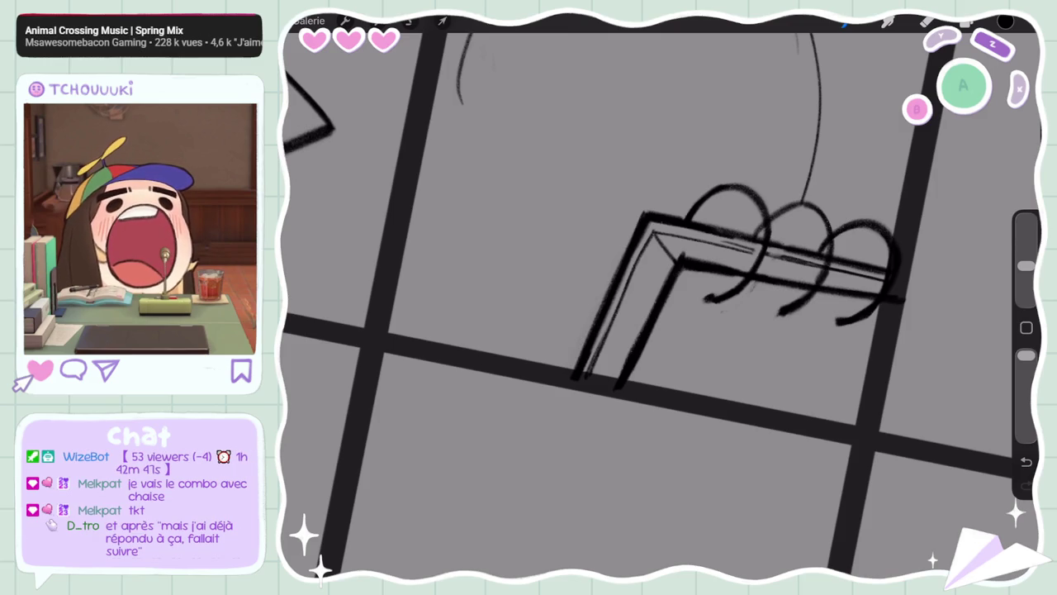
{"action": "scroll", "coordinate": [661, 306], "scroll_direction": "down", "scroll_amount": 5}
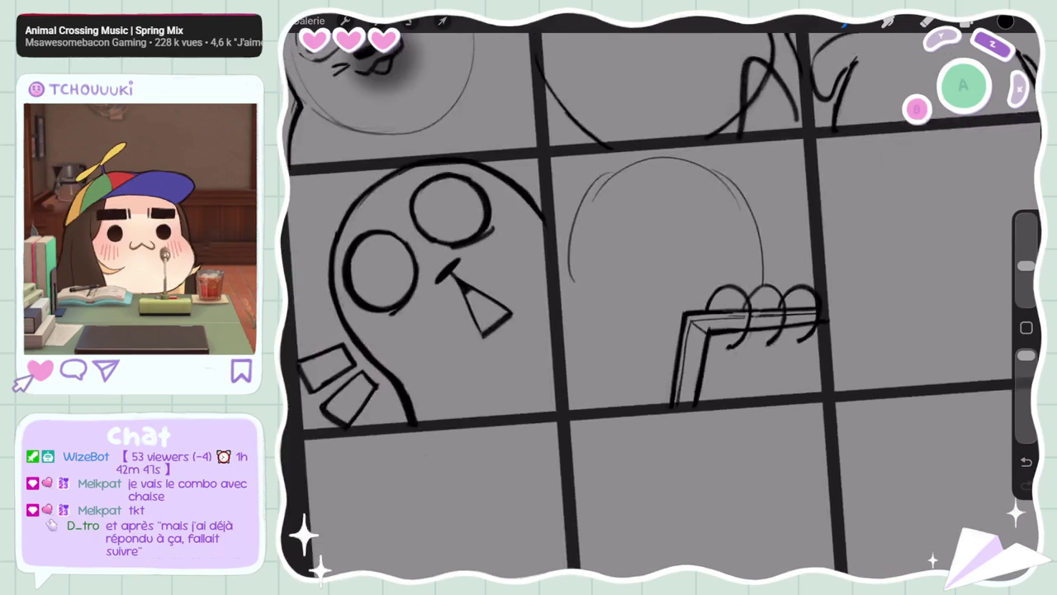
Sketch a short arc in the middle panel, then make Calque 2 the active layer
{"action": "left_click_drag", "start_coordinate": [598, 164], "coordinate": [562, 217]}
{"action": "key", "text": "ctrl+z"}
{"action": "mouse_move", "coordinate": [581, 180]}
{"action": "left_mouse_down"}
{"action": "mouse_move", "coordinate": [608, 160]}
{"action": "mouse_move", "coordinate": [550, 235]}
{"action": "left_mouse_up"}
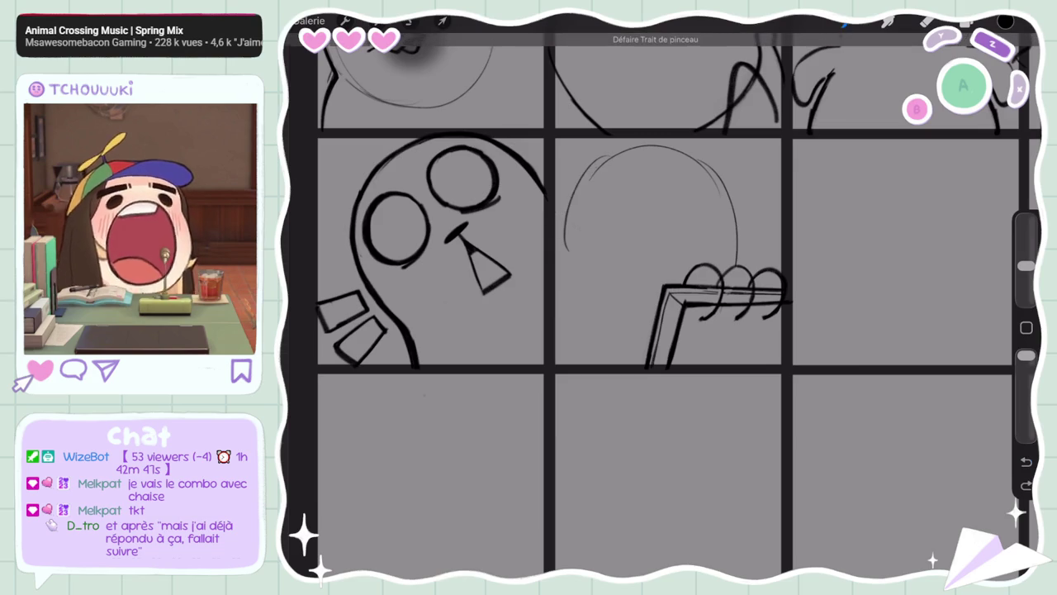
{"action": "left_click", "coordinate": [967, 21]}
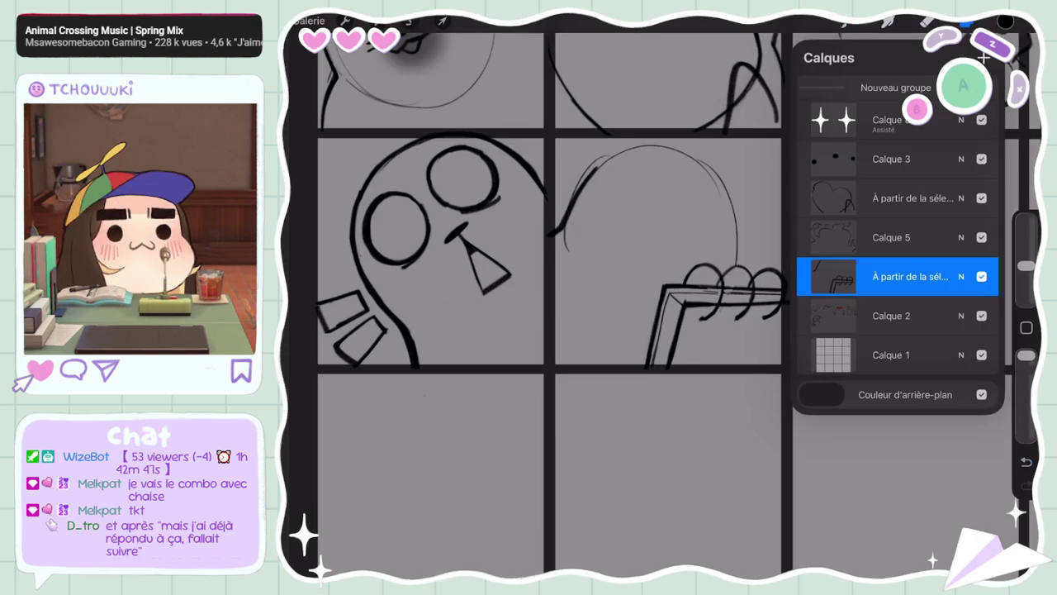
{"action": "left_click", "coordinate": [892, 316]}
{"action": "left_click", "coordinate": [967, 22]}
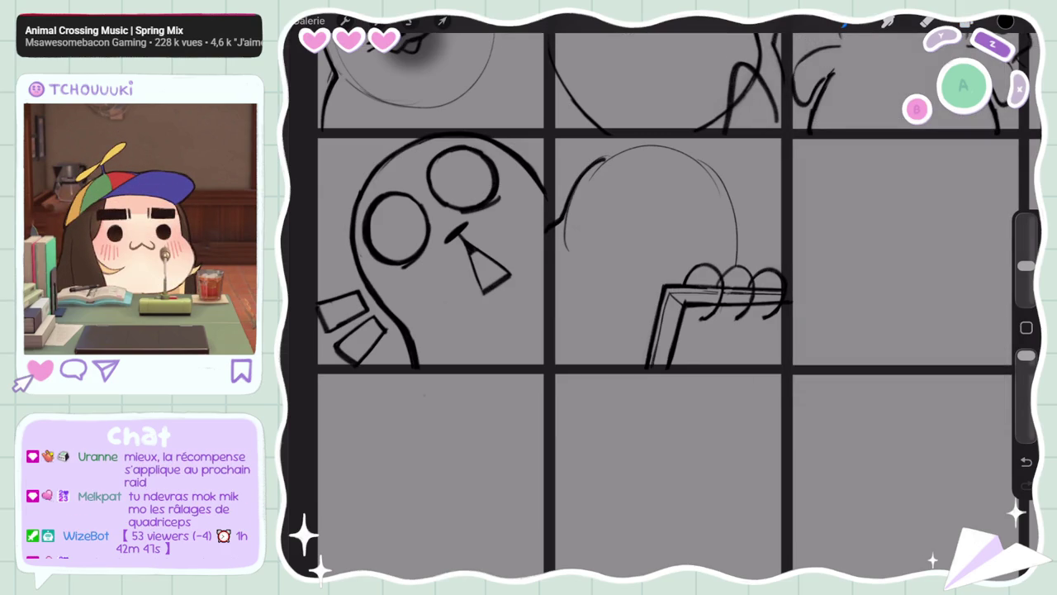
Draw the seal's heavy-lidded eyes with a pupil and a small mouth
{"action": "mouse_move", "coordinate": [656, 214]}
{"action": "left_mouse_down"}
{"action": "mouse_move", "coordinate": [610, 223]}
{"action": "mouse_move", "coordinate": [633, 248]}
{"action": "mouse_move", "coordinate": [725, 234]}
{"action": "left_mouse_up"}
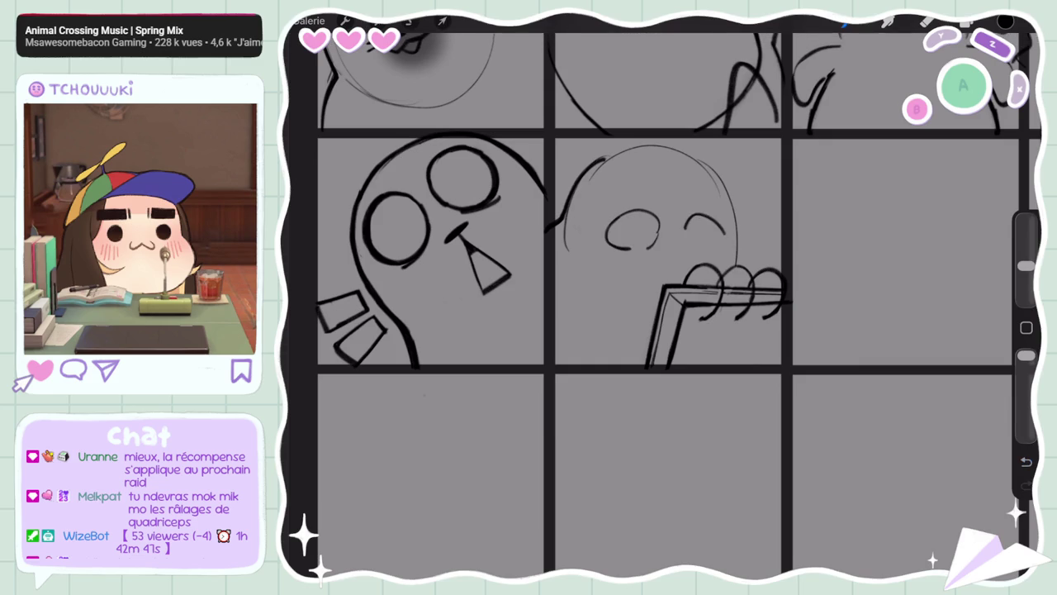
{"action": "mouse_move", "coordinate": [642, 205]}
{"action": "left_mouse_down"}
{"action": "mouse_move", "coordinate": [702, 201]}
{"action": "mouse_move", "coordinate": [715, 248]}
{"action": "left_mouse_up"}
{"action": "left_click", "coordinate": [1026, 461]}
{"action": "left_click", "coordinate": [1025, 485]}
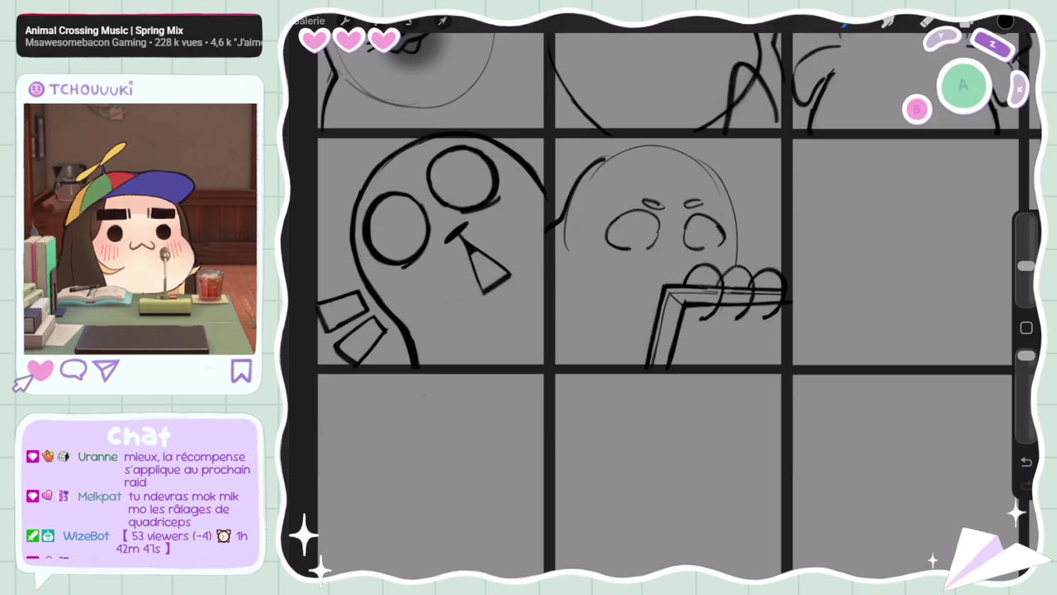
{"action": "left_click_drag", "start_coordinate": [611, 233], "coordinate": [641, 218]}
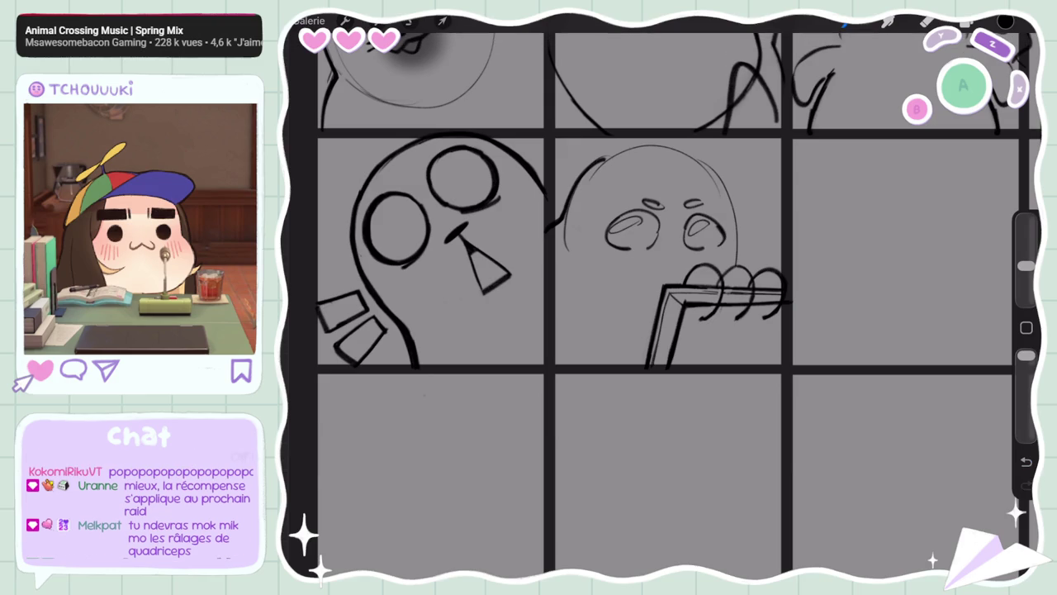
{"action": "left_click_drag", "start_coordinate": [659, 265], "coordinate": [679, 264]}
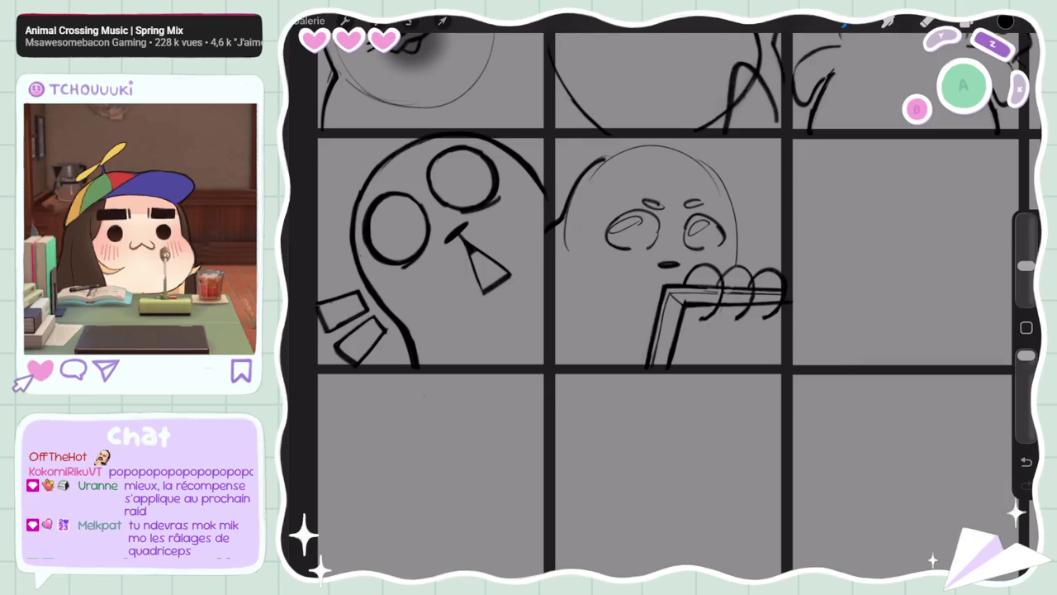
Move a layer next to Calque 2 in the Layers panel
{"action": "left_click", "coordinate": [966, 20]}
{"action": "mouse_move", "coordinate": [892, 312]}
{"action": "left_mouse_down"}
{"action": "mouse_move", "coordinate": [892, 277]}
{"action": "mouse_move", "coordinate": [892, 289]}
{"action": "left_mouse_up"}
{"action": "left_click", "coordinate": [966, 21]}
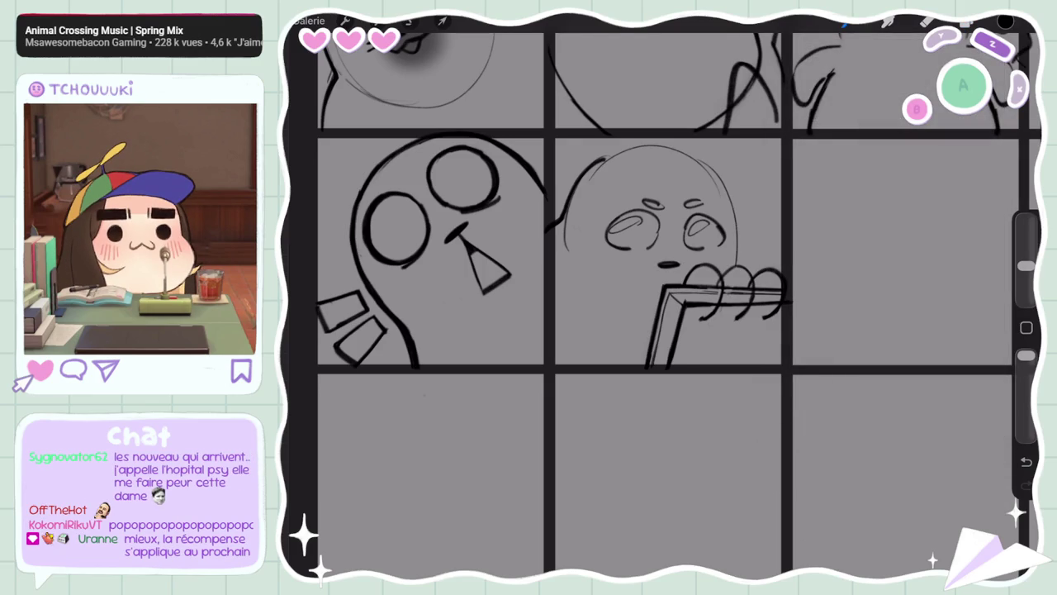
Sketch the flipper's diagonal and curved thumb strokes left of the hand
{"action": "mouse_move", "coordinate": [576, 292]}
{"action": "left_mouse_down"}
{"action": "mouse_move", "coordinate": [597, 320]}
{"action": "mouse_move", "coordinate": [629, 307]}
{"action": "mouse_move", "coordinate": [594, 326]}
{"action": "left_mouse_up"}
{"action": "left_click", "coordinate": [1026, 462]}
{"action": "left_click", "coordinate": [1025, 462]}
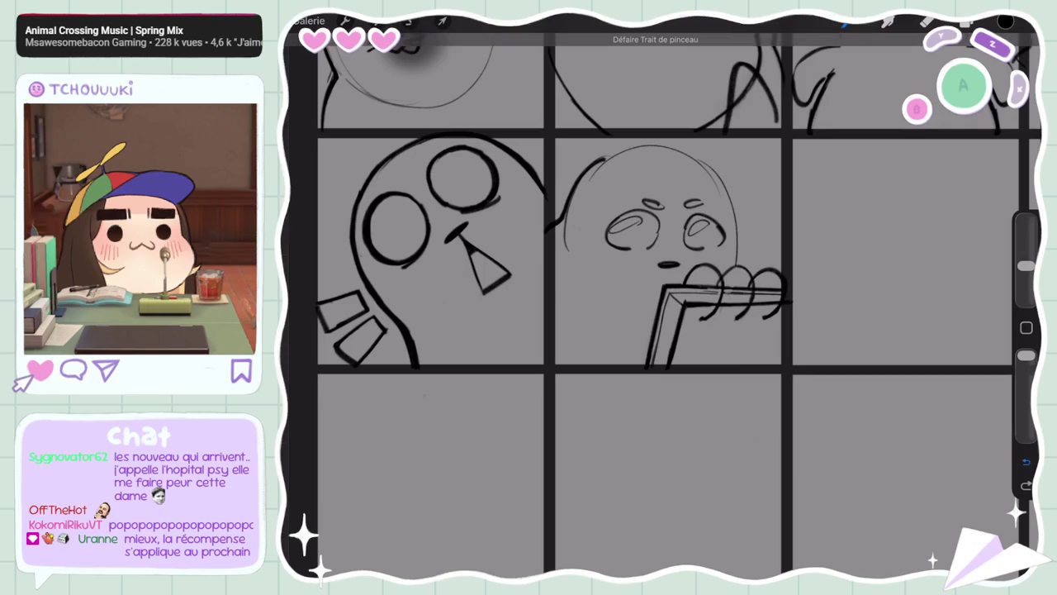
{"action": "left_click", "coordinate": [1026, 461]}
{"action": "left_click_drag", "start_coordinate": [593, 241], "coordinate": [658, 303]}
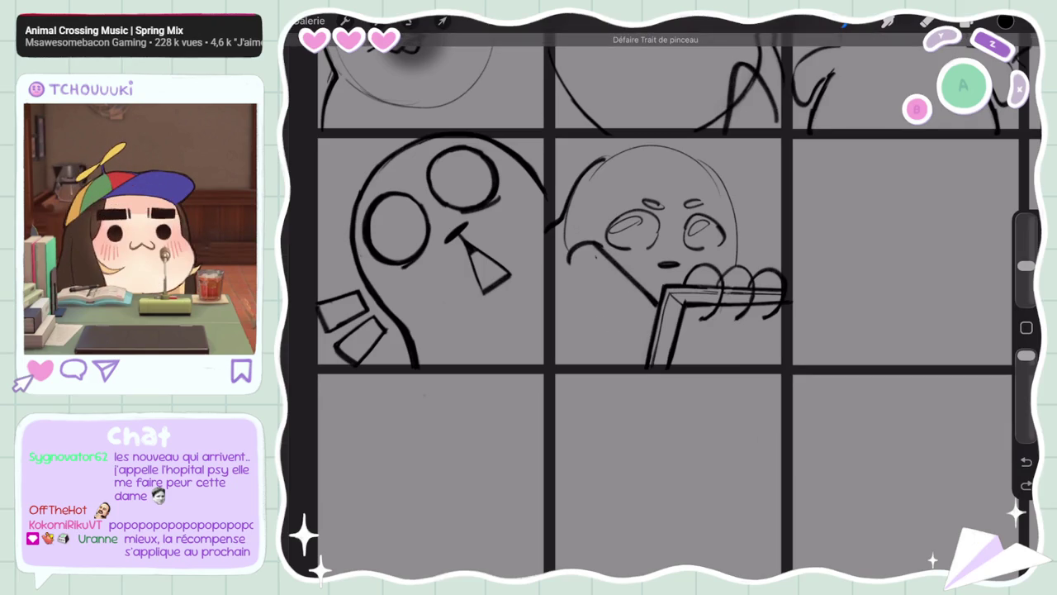
{"action": "left_click_drag", "start_coordinate": [594, 248], "coordinate": [632, 327]}
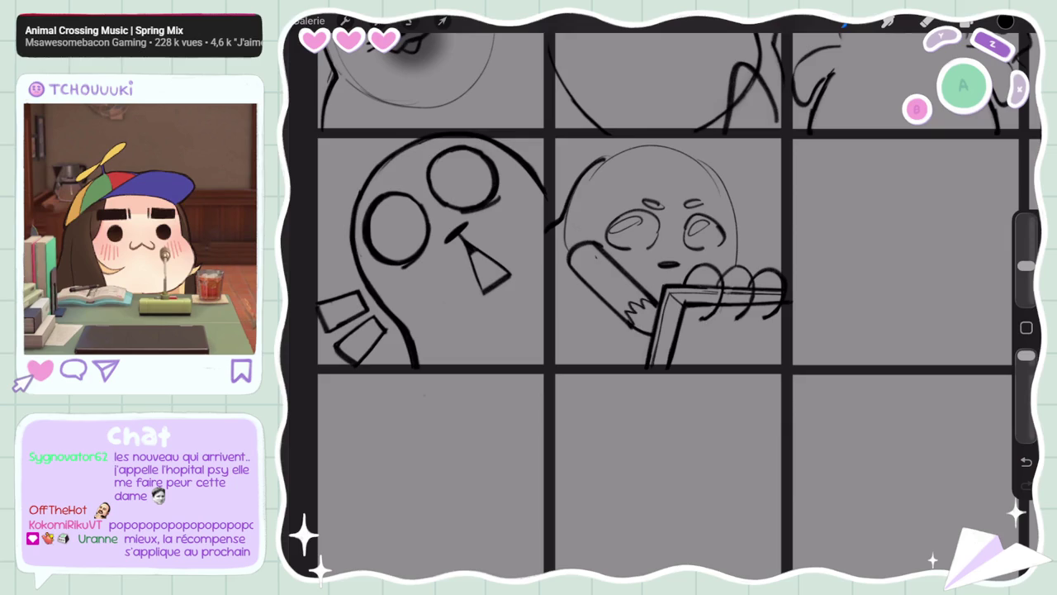
{"action": "key", "text": "ctrl+z"}
{"action": "key", "text": "ctrl+shift+z"}
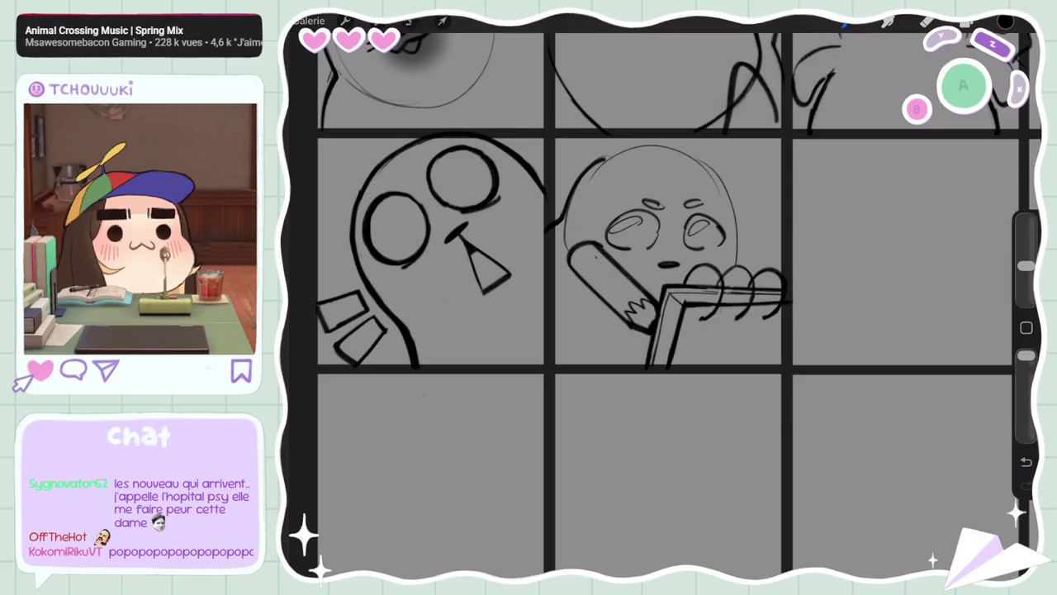
Redraw the flipper curve until it grips the pencil, then enlarge the brush
{"action": "key", "text": "ctrl+z"}
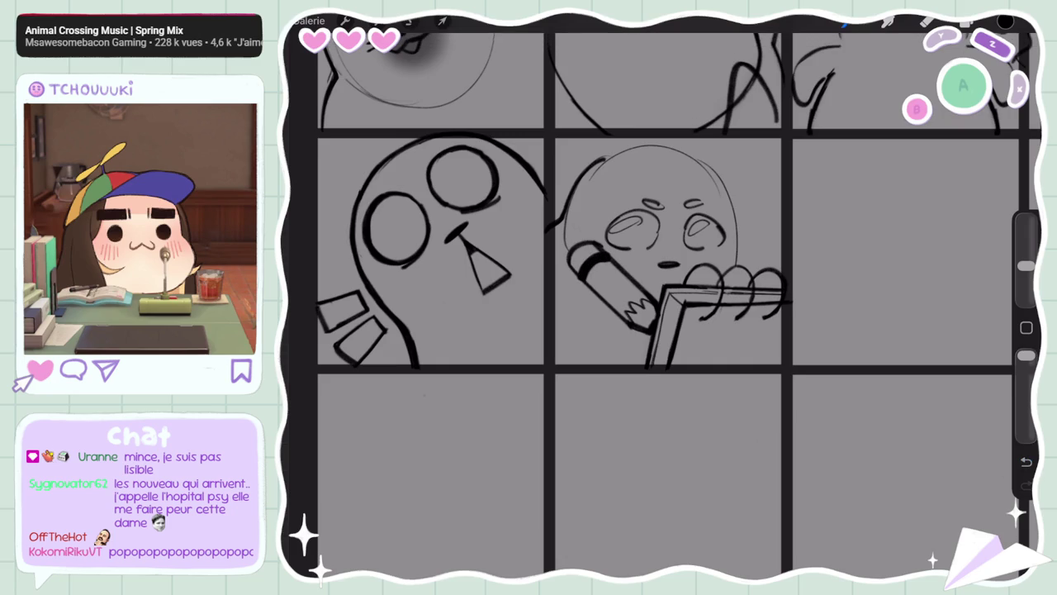
{"action": "left_click_drag", "start_coordinate": [578, 294], "coordinate": [613, 325]}
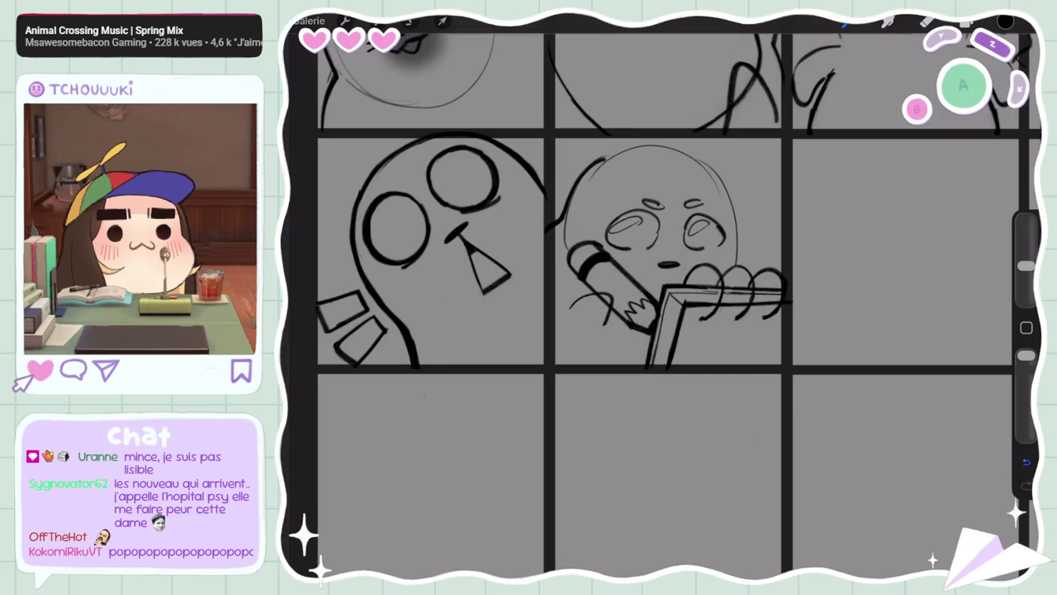
{"action": "key", "text": "ctrl+z"}
{"action": "left_click_drag", "start_coordinate": [565, 294], "coordinate": [591, 334]}
{"action": "key", "text": "ctrl+z"}
{"action": "left_click_drag", "start_coordinate": [560, 289], "coordinate": [618, 327]}
{"action": "key", "text": "ctrl+z"}
{"action": "mouse_move", "coordinate": [561, 299]}
{"action": "left_mouse_down"}
{"action": "mouse_move", "coordinate": [596, 286]}
{"action": "mouse_move", "coordinate": [604, 325]}
{"action": "mouse_move", "coordinate": [583, 348]}
{"action": "left_mouse_up"}
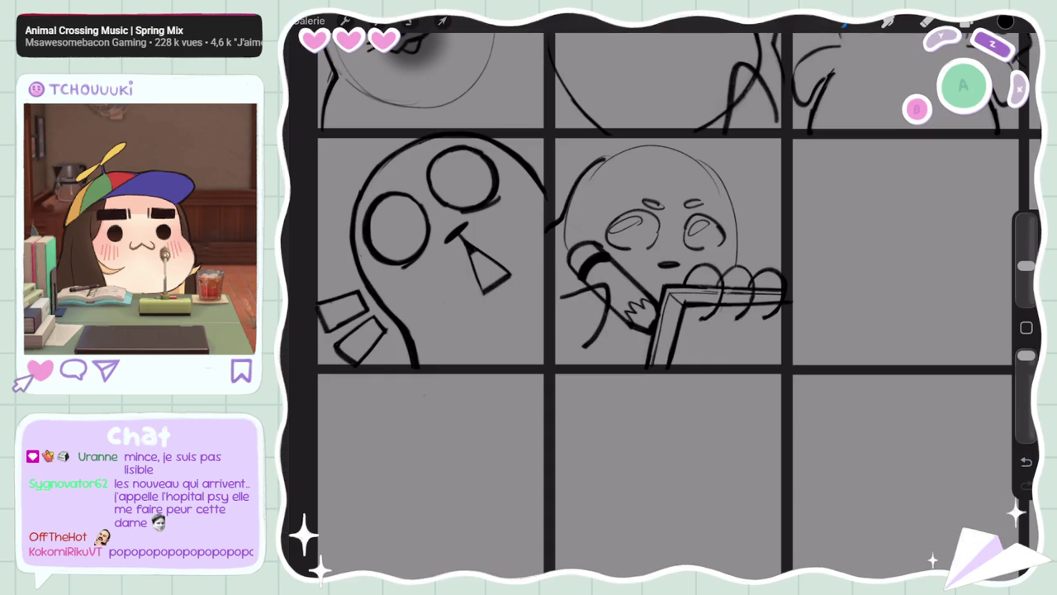
{"action": "left_click_drag", "start_coordinate": [1026, 265], "coordinate": [1026, 239]}
{"action": "scroll", "coordinate": [661, 297], "scroll_direction": "down", "scroll_amount": 5}
Lasso the red-eyed LURK seal's eye and nudge it slightly up and right
{"action": "scroll", "coordinate": [660, 297], "scroll_direction": "up", "scroll_amount": 5}
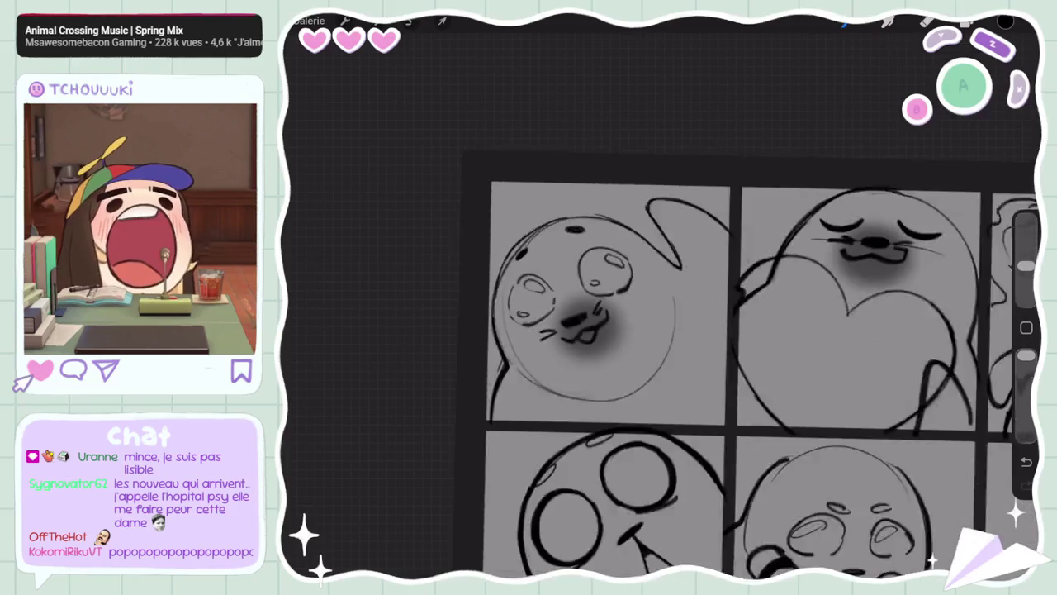
{"action": "left_click_drag", "start_coordinate": [661, 331], "coordinate": [545, 318]}
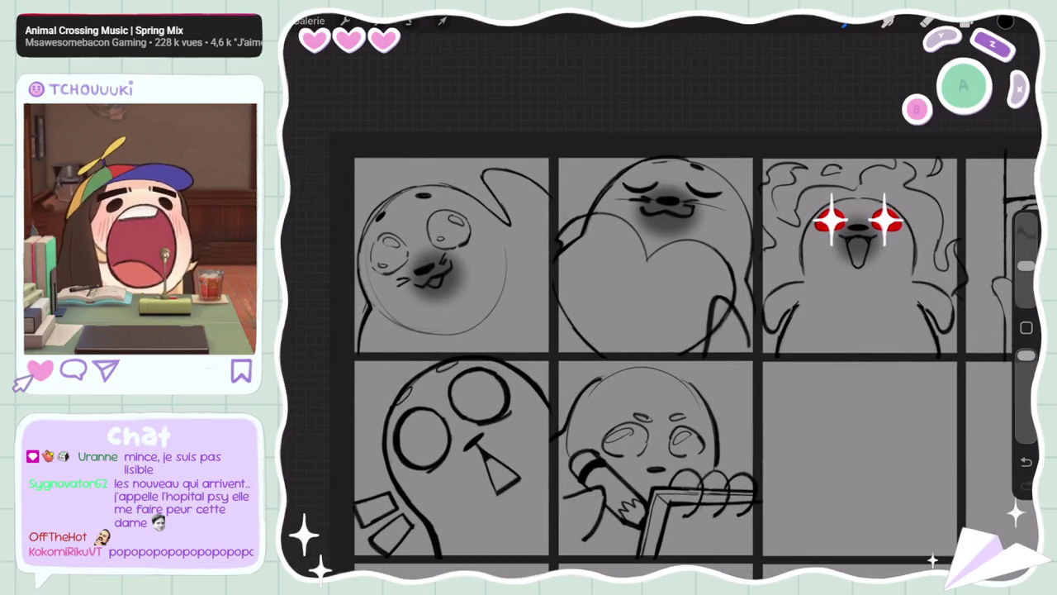
{"action": "left_click_drag", "start_coordinate": [859, 248], "coordinate": [615, 206]}
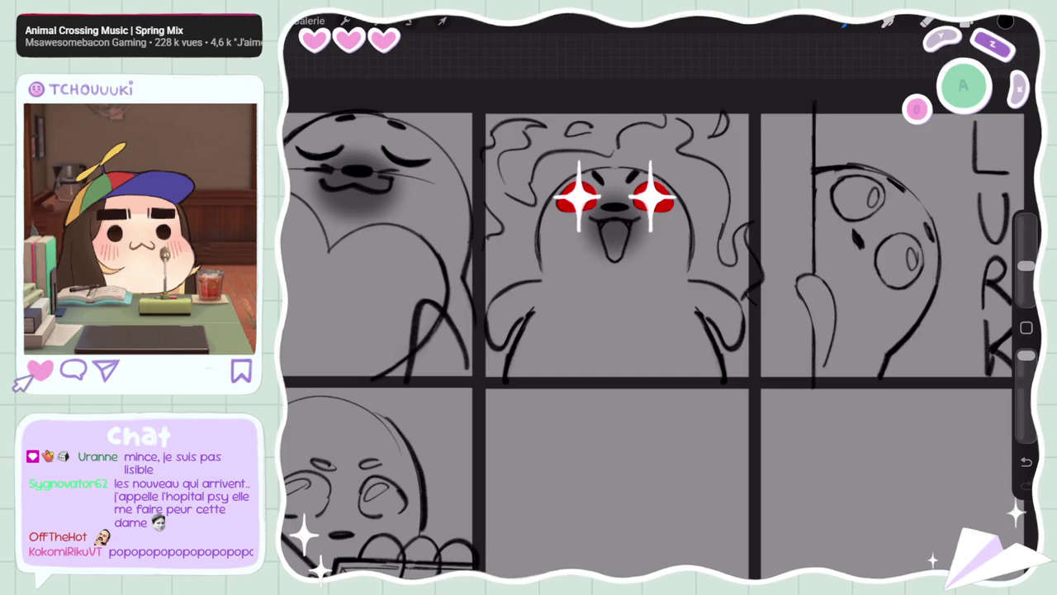
{"action": "scroll", "coordinate": [652, 331], "scroll_direction": "down", "scroll_amount": 3}
{"action": "scroll", "coordinate": [653, 330], "scroll_direction": "up", "scroll_amount": 2}
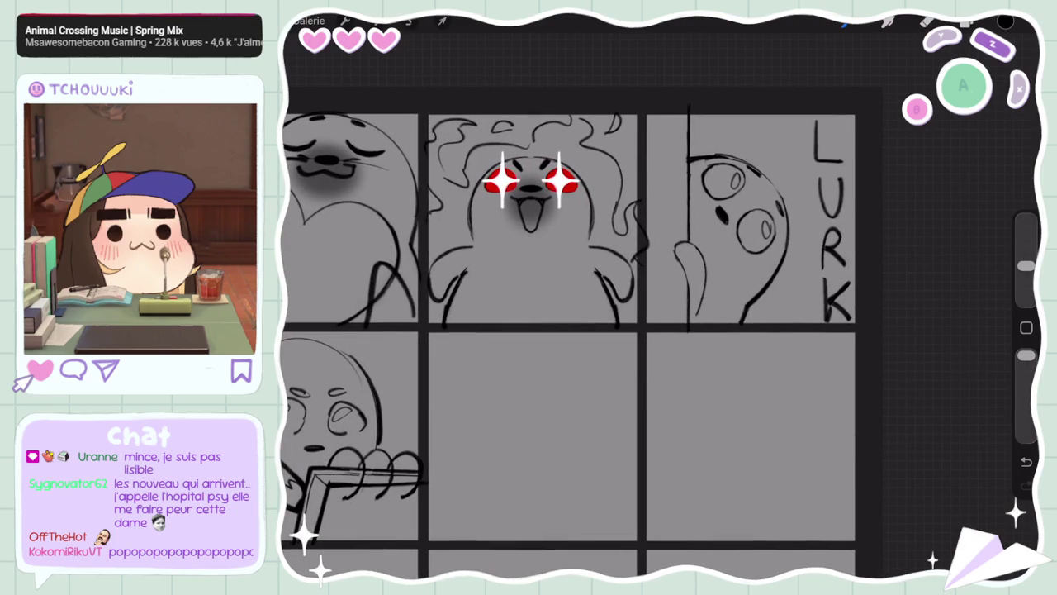
{"action": "left_click", "coordinate": [410, 20]}
{"action": "left_click", "coordinate": [706, 223]}
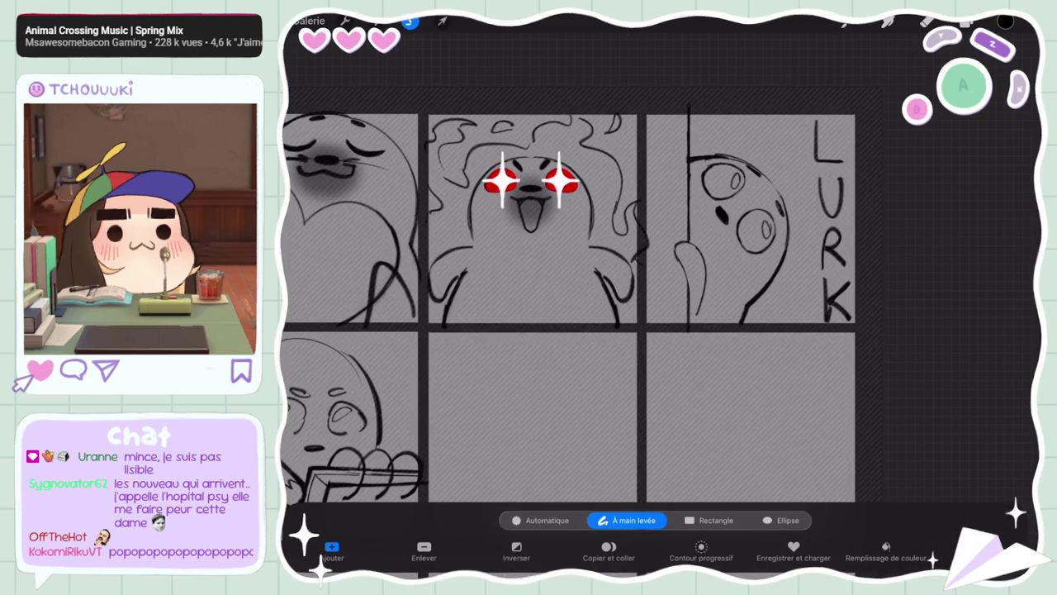
{"action": "left_click", "coordinate": [443, 21]}
{"action": "left_click_drag", "start_coordinate": [711, 216], "coordinate": [713, 214]}
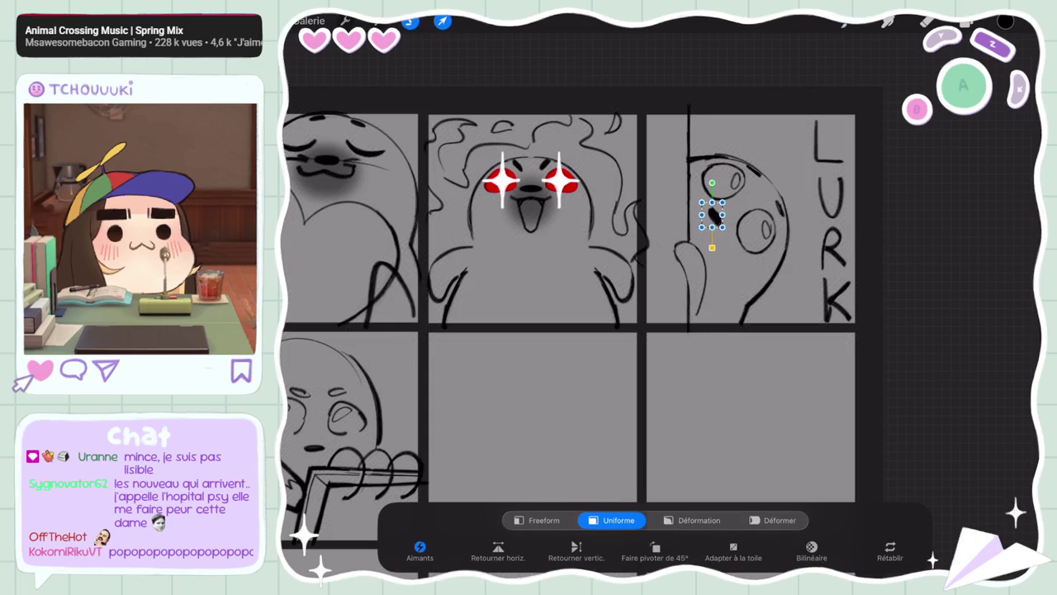
{"action": "left_click", "coordinate": [443, 21]}
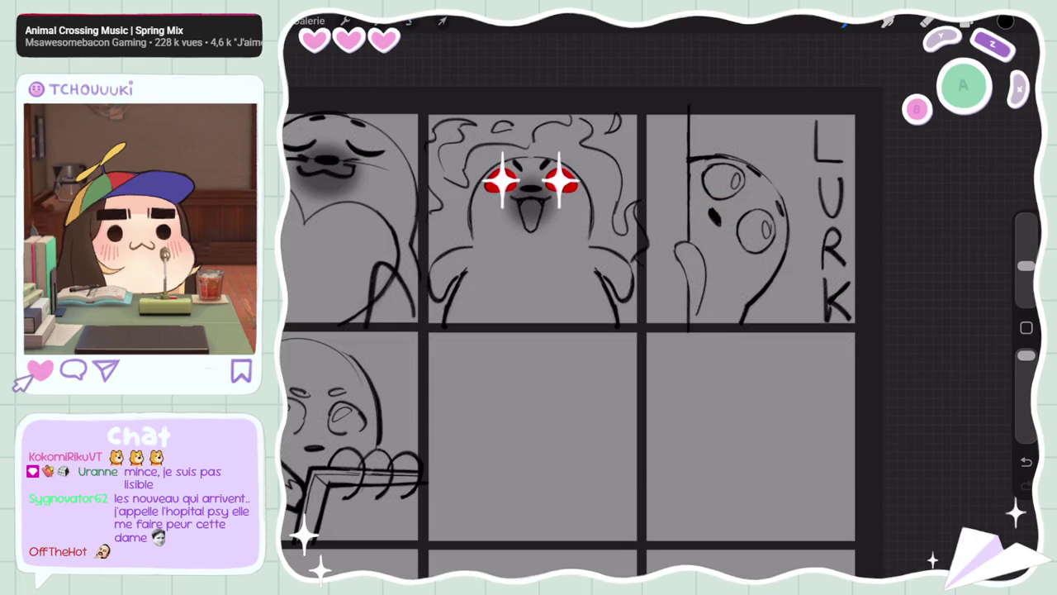
On Calque 3, airbrush soft shading beside the LURK seal's eye with the Pinceau doux brush
{"action": "left_click", "coordinate": [966, 23]}
{"action": "left_click", "coordinate": [876, 158]}
{"action": "left_click", "coordinate": [888, 21]}
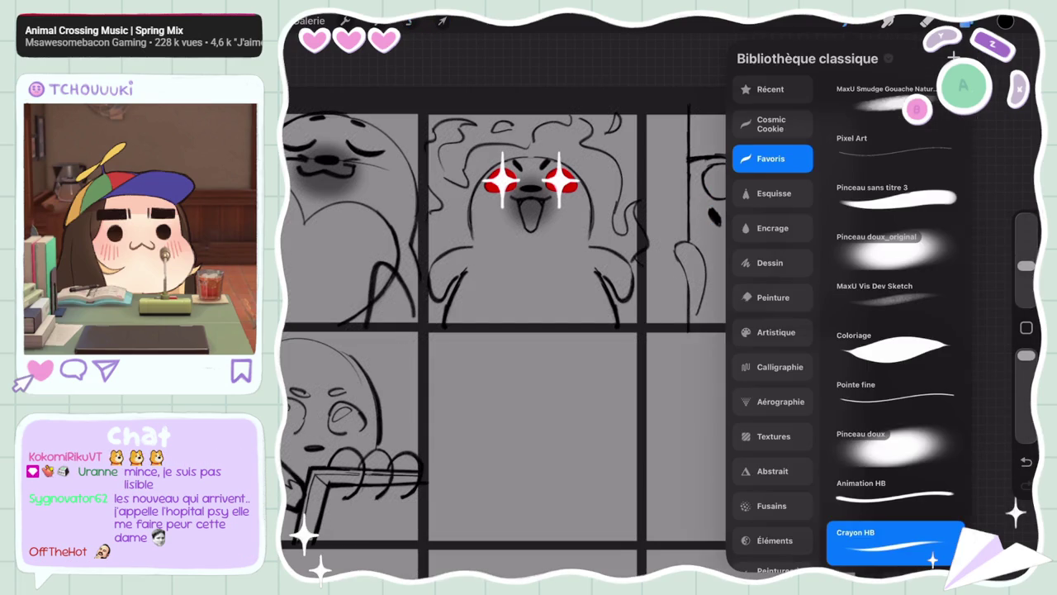
{"action": "left_click", "coordinate": [892, 446]}
{"action": "left_click_drag", "start_coordinate": [698, 207], "coordinate": [718, 239]}
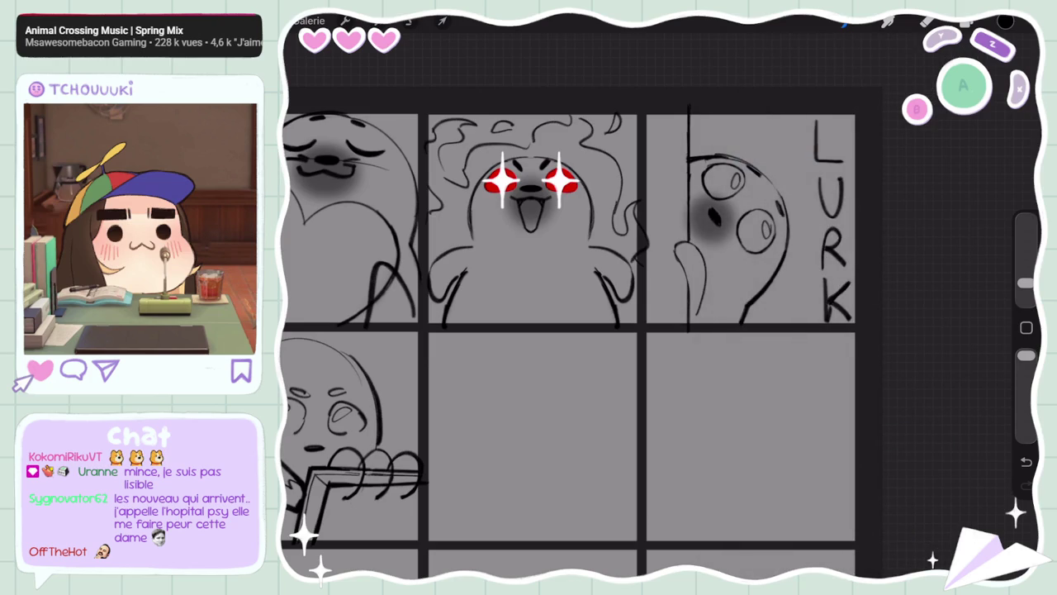
{"action": "scroll", "coordinate": [570, 330], "scroll_direction": "down", "scroll_amount": 5}
{"action": "scroll", "coordinate": [570, 330], "scroll_direction": "up", "scroll_amount": 4}
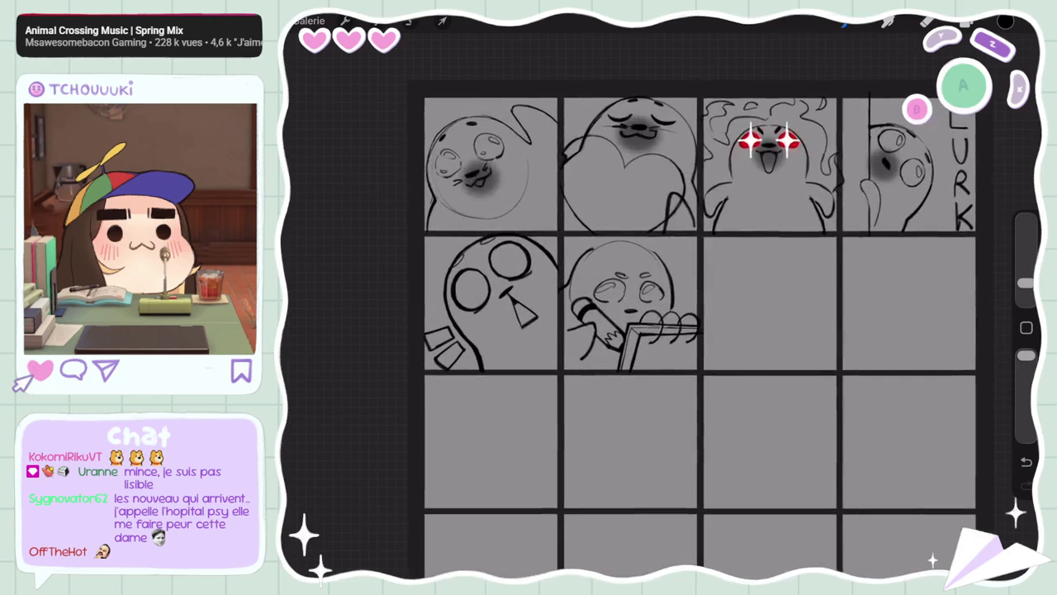
Shade the cheeks of both second-row seals, undoing to repaint and enlarging the brush
{"action": "left_click_drag", "start_coordinate": [504, 289], "coordinate": [528, 326]}
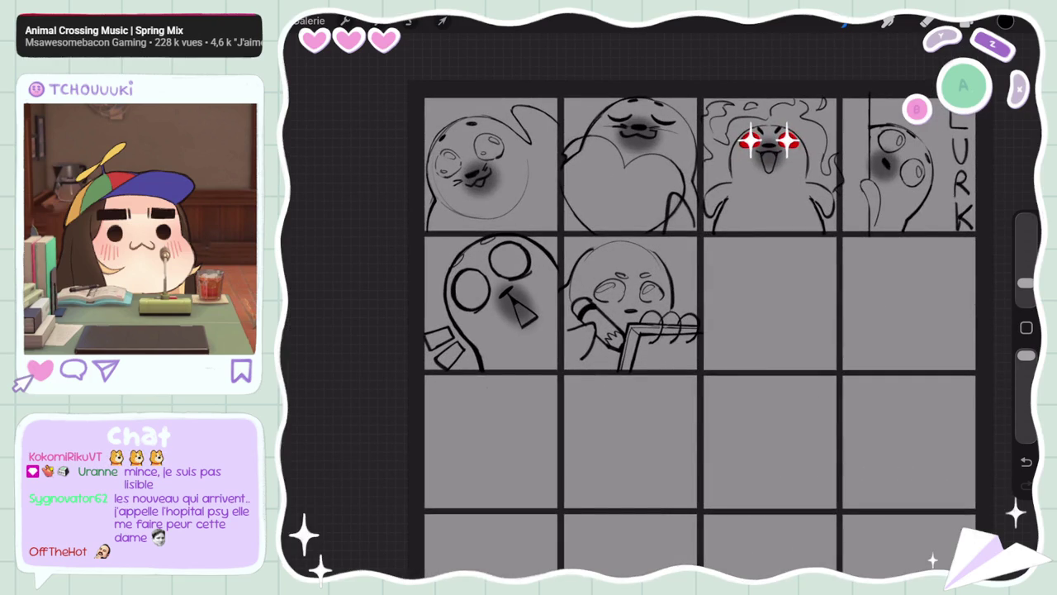
{"action": "left_click_drag", "start_coordinate": [620, 307], "coordinate": [644, 330]}
{"action": "key", "text": "ctrl+z"}
{"action": "key", "text": "ctrl+z"}
{"action": "key", "text": "ctrl+z"}
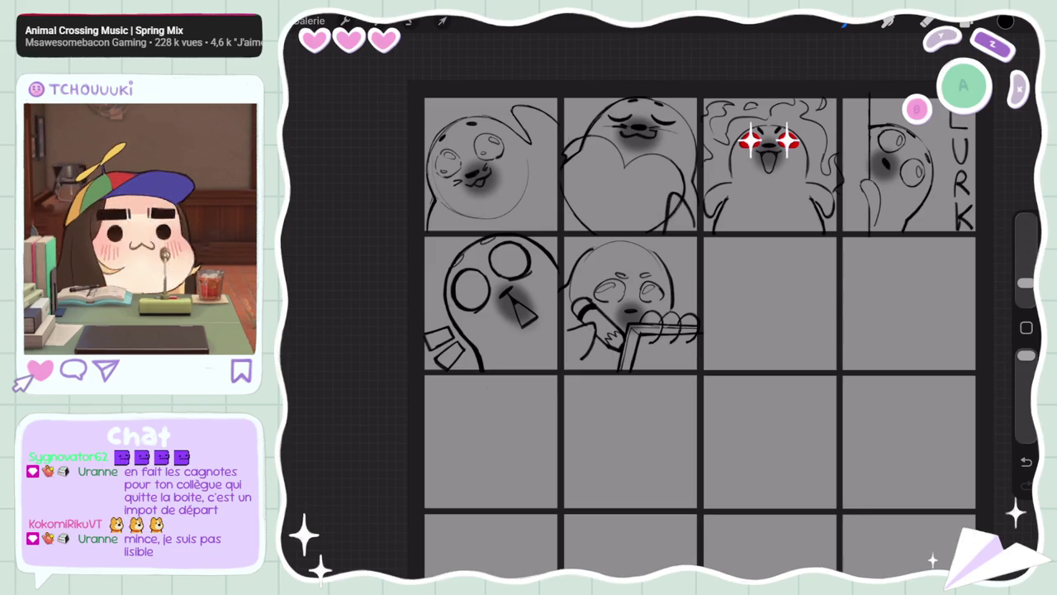
{"action": "left_click_drag", "start_coordinate": [1026, 283], "coordinate": [1026, 239]}
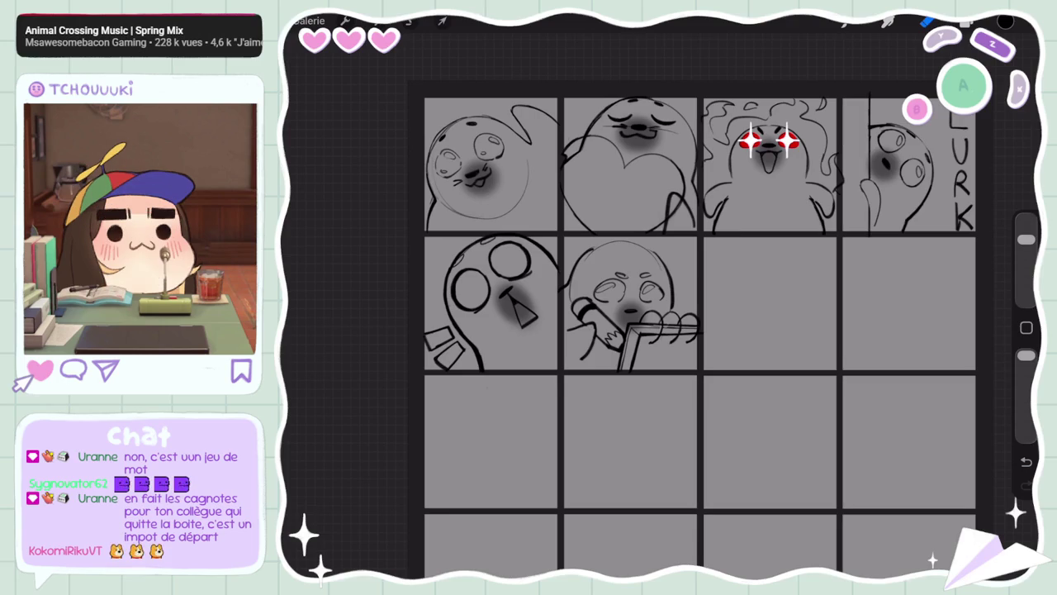
Select the Calque 2 layer and undo a heavy test stroke in the third cell
{"action": "scroll", "coordinate": [661, 330], "scroll_direction": "right", "scroll_amount": 2}
{"action": "left_click", "coordinate": [1005, 22]}
{"action": "scroll", "coordinate": [578, 306], "scroll_direction": "up", "scroll_amount": 3}
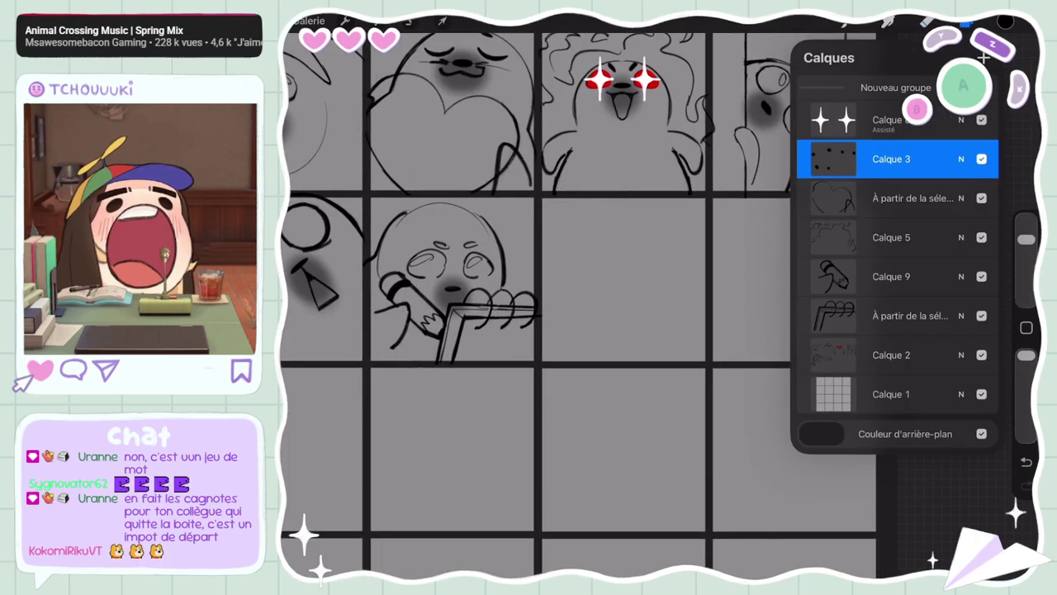
{"action": "left_click", "coordinate": [892, 237]}
{"action": "left_click", "coordinate": [892, 355]}
{"action": "left_click", "coordinate": [1005, 22]}
{"action": "left_click", "coordinate": [888, 23]}
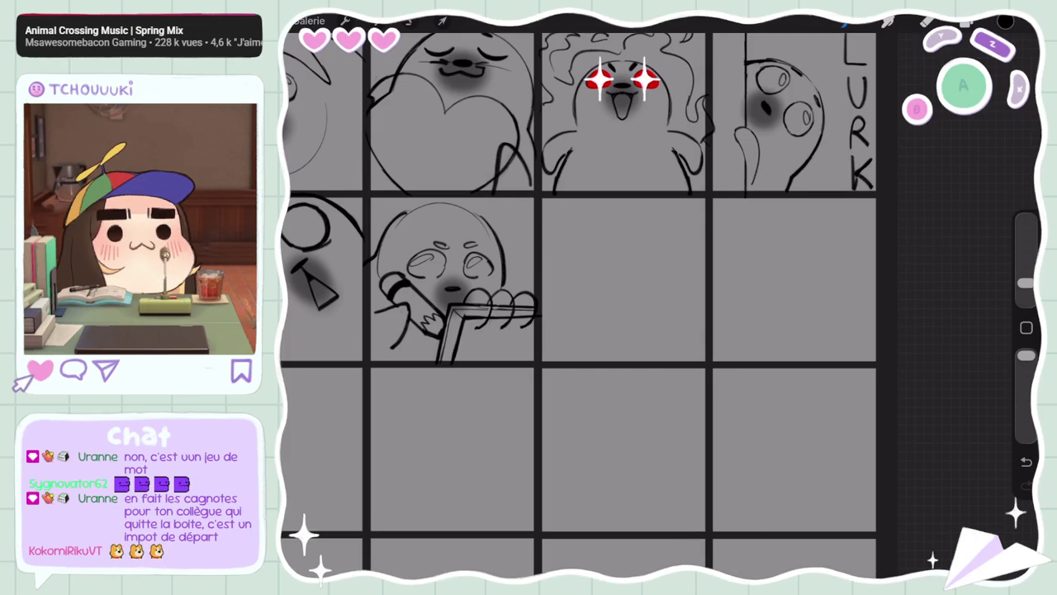
{"action": "scroll", "coordinate": [608, 305], "scroll_direction": "up", "scroll_amount": 2}
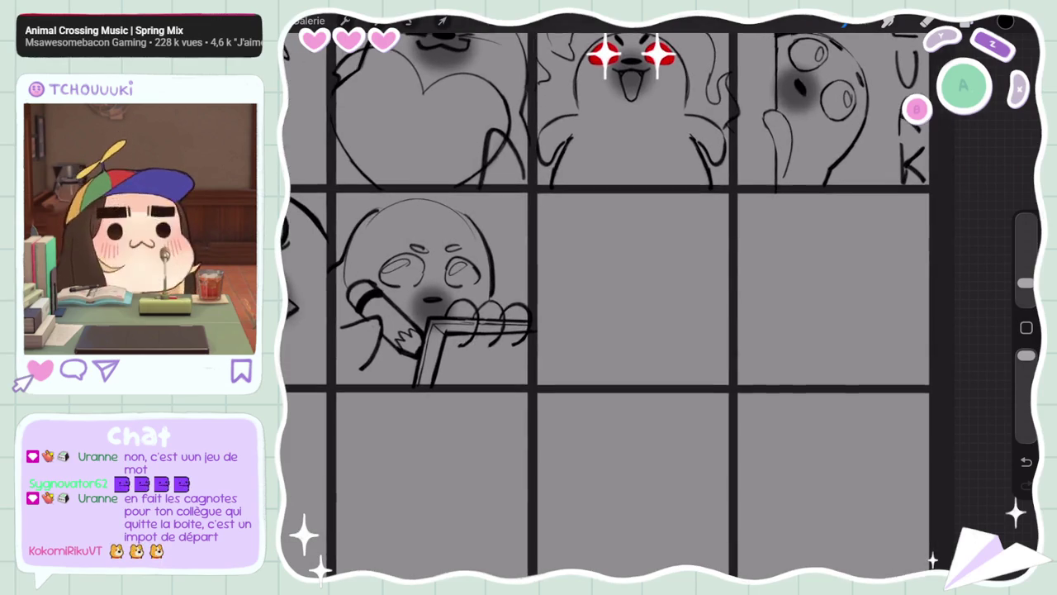
{"action": "left_click_drag", "start_coordinate": [595, 217], "coordinate": [692, 295]}
{"action": "key", "text": "ctrl+z"}
Switch to a thinner sketching brush and try out the head arc in the third cell
{"action": "left_click", "coordinate": [887, 21]}
{"action": "left_click", "coordinate": [920, 543]}
{"action": "left_click", "coordinate": [888, 21]}
{"action": "left_click_drag", "start_coordinate": [628, 214], "coordinate": [682, 312]}
{"action": "key", "text": "ctrl+z"}
{"action": "left_click_drag", "start_coordinate": [618, 223], "coordinate": [686, 299]}
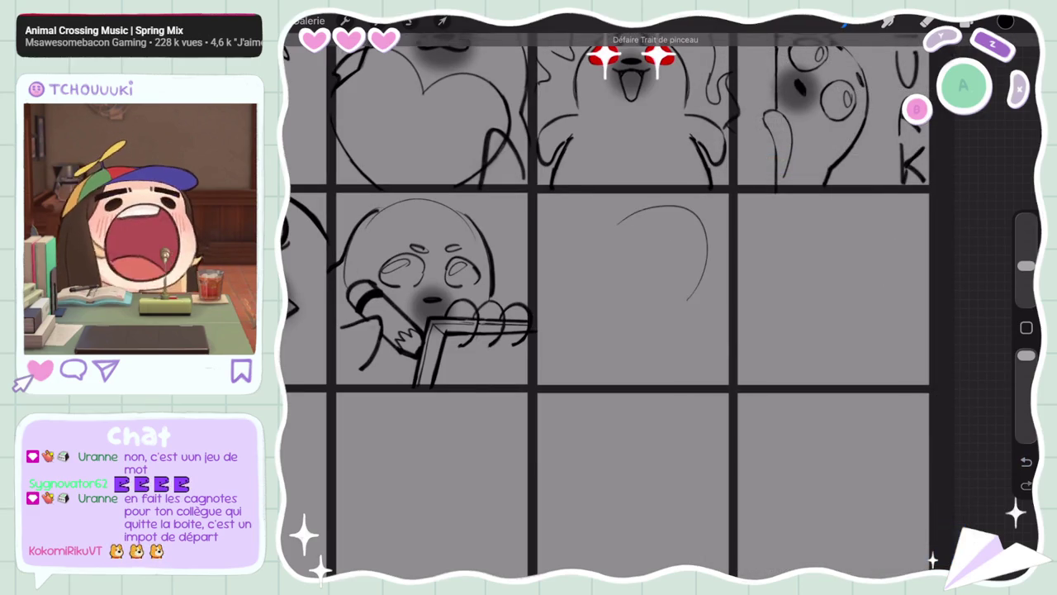
{"action": "key", "text": "ctrl+z"}
Sketch a round head with body and tail, a squinting eye with frowning brow, and a curved arrow
{"action": "mouse_move", "coordinate": [653, 210]}
{"action": "left_mouse_down"}
{"action": "mouse_move", "coordinate": [628, 217]}
{"action": "mouse_move", "coordinate": [592, 273]}
{"action": "mouse_move", "coordinate": [570, 262]}
{"action": "mouse_move", "coordinate": [582, 363]}
{"action": "left_mouse_up"}
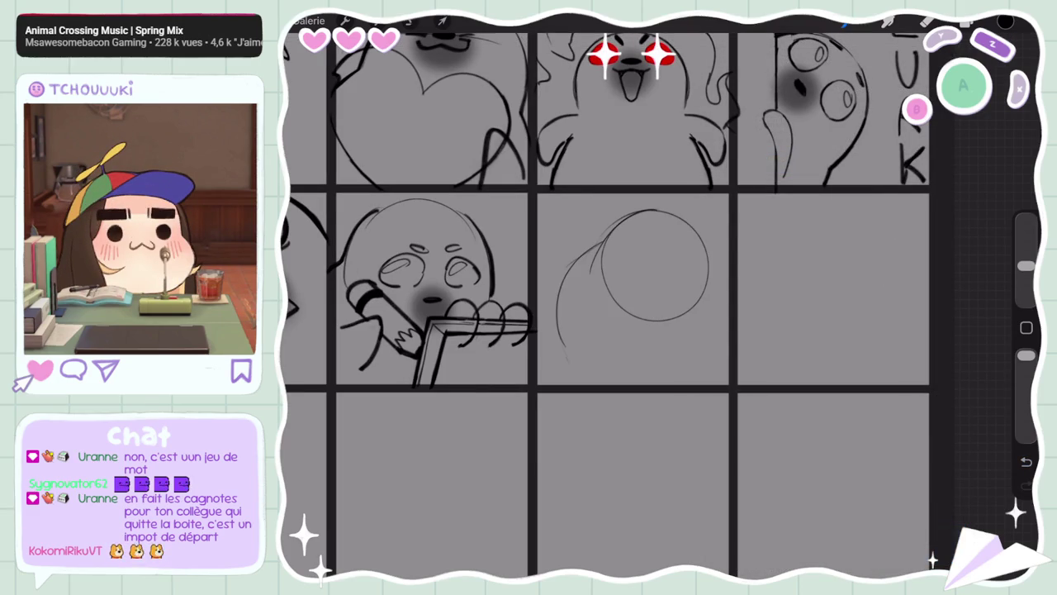
{"action": "left_click_drag", "start_coordinate": [687, 310], "coordinate": [697, 367]}
{"action": "left_click_drag", "start_coordinate": [560, 335], "coordinate": [591, 373]}
{"action": "left_click_drag", "start_coordinate": [650, 234], "coordinate": [699, 261]}
{"action": "left_click_drag", "start_coordinate": [656, 215], "coordinate": [673, 224]}
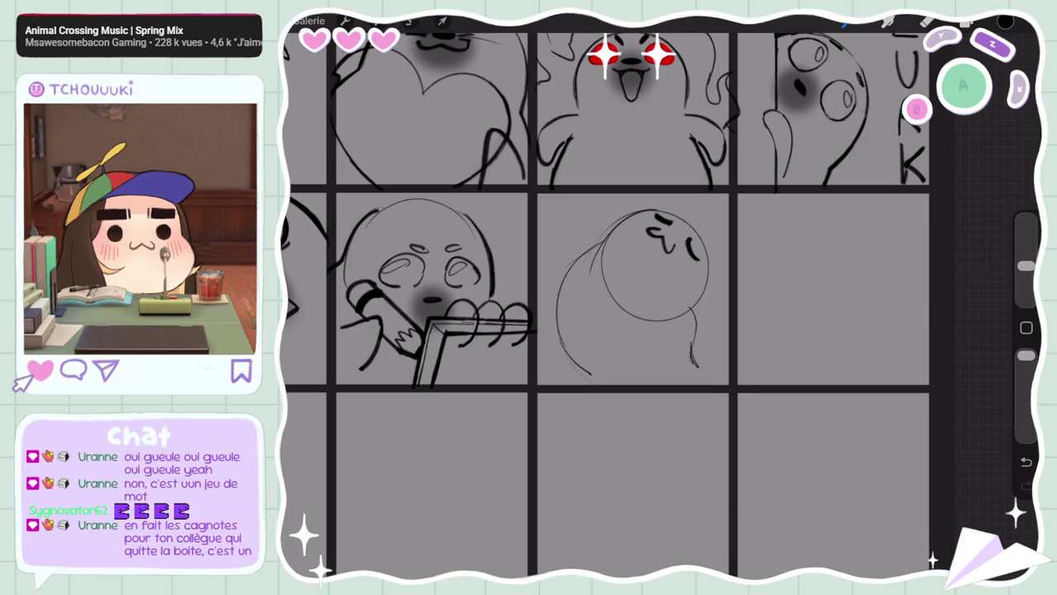
{"action": "scroll", "coordinate": [607, 306], "scroll_direction": "down", "scroll_amount": 2}
{"action": "mouse_move", "coordinate": [570, 201]}
{"action": "left_mouse_down"}
{"action": "mouse_move", "coordinate": [595, 203]}
{"action": "mouse_move", "coordinate": [565, 213]}
{"action": "left_mouse_up"}
Scroll around the new seal sketch and briefly check the layer list
{"action": "scroll", "coordinate": [595, 306], "scroll_direction": "down", "scroll_amount": 2}
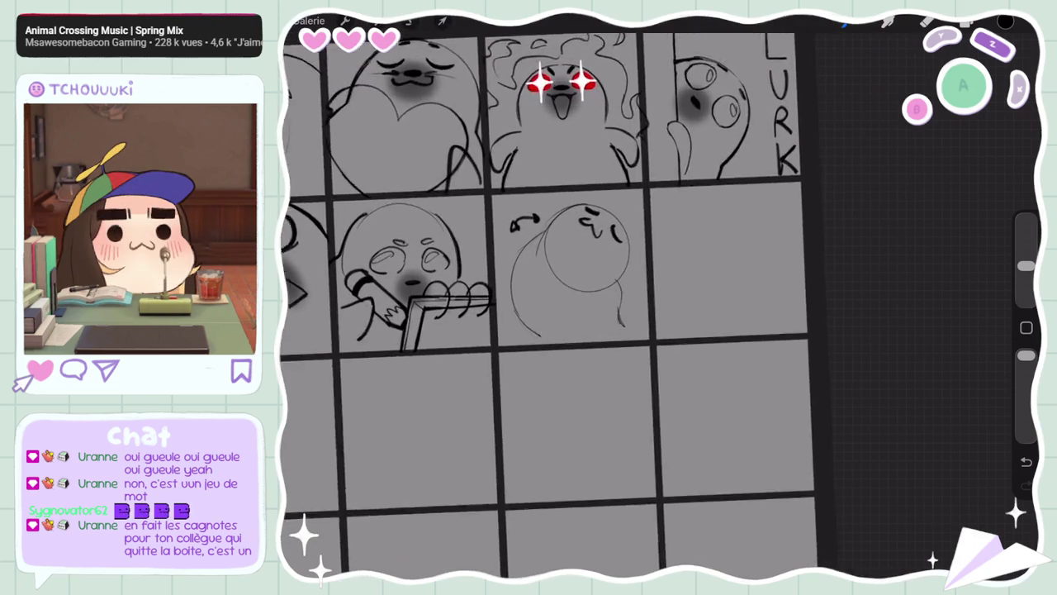
{"action": "scroll", "coordinate": [594, 306], "scroll_direction": "up", "scroll_amount": 2}
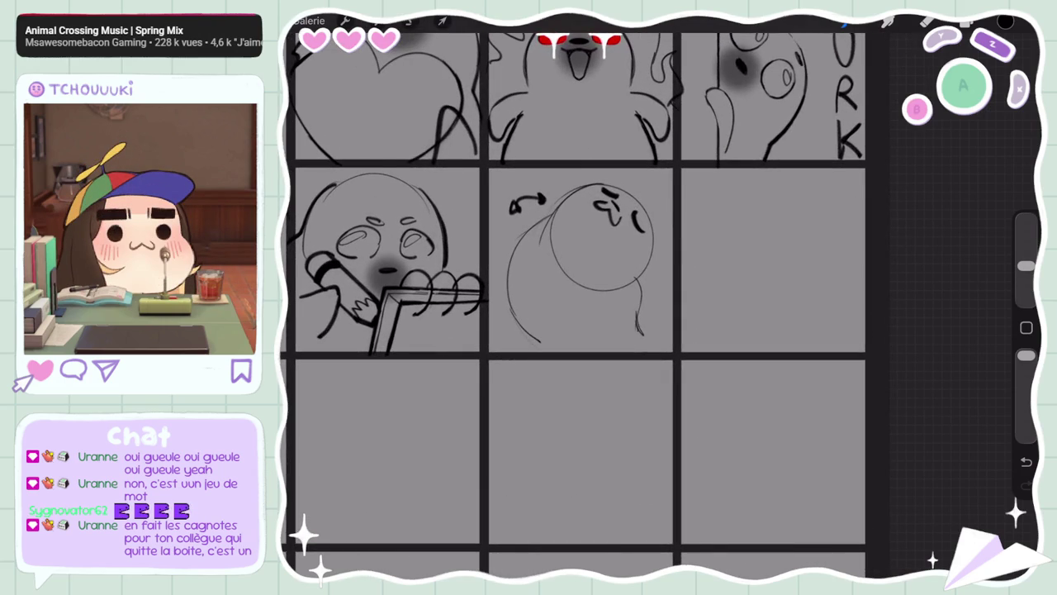
{"action": "scroll", "coordinate": [578, 305], "scroll_direction": "down", "scroll_amount": 2}
{"action": "scroll", "coordinate": [578, 305], "scroll_direction": "up", "scroll_amount": 2}
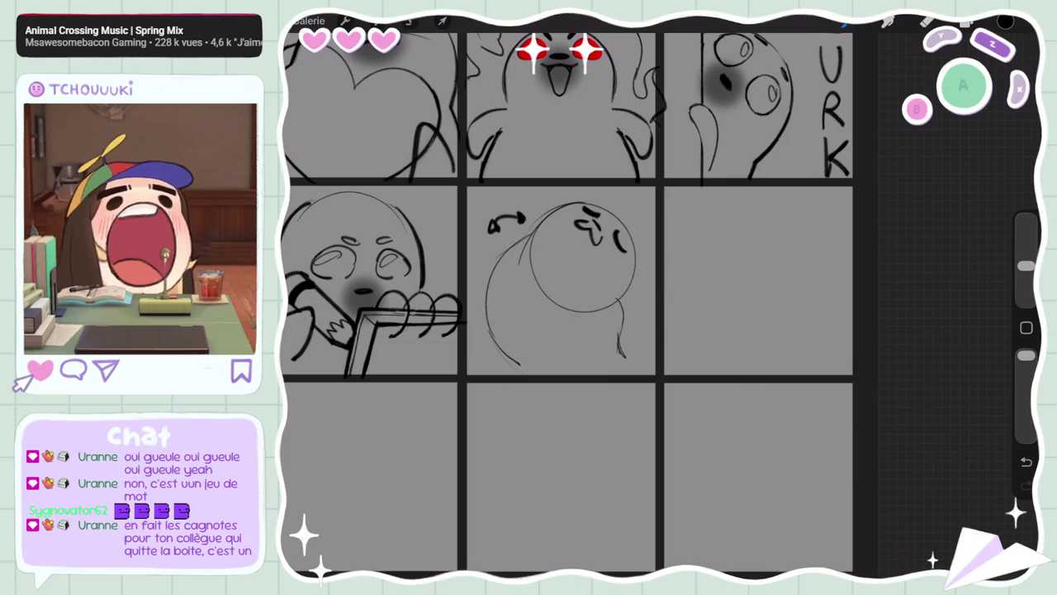
{"action": "key", "text": "l"}
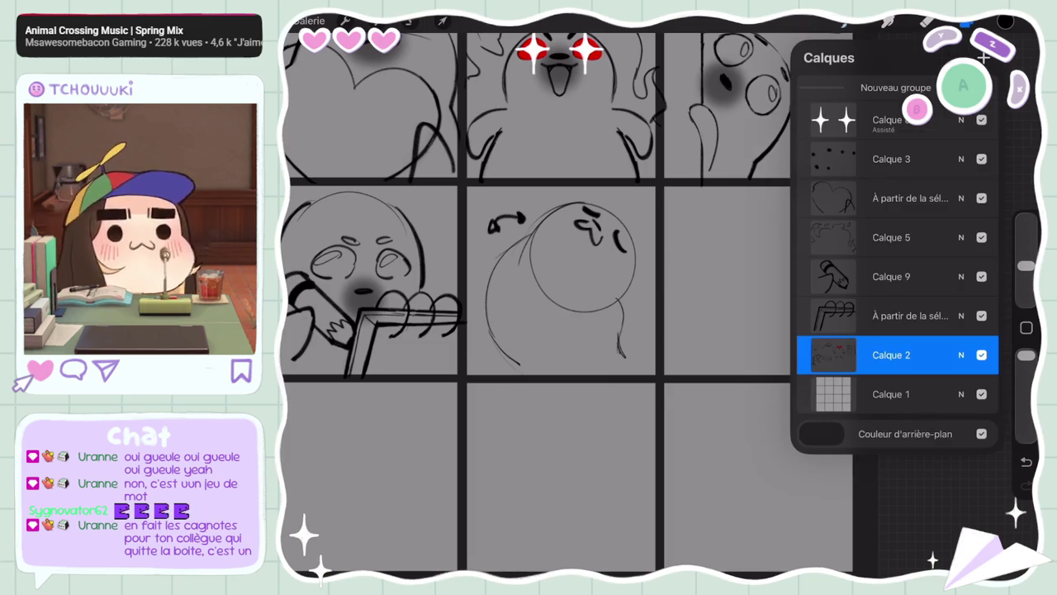
{"action": "key", "text": "l"}
{"action": "scroll", "coordinate": [562, 281], "scroll_direction": "up", "scroll_amount": 3}
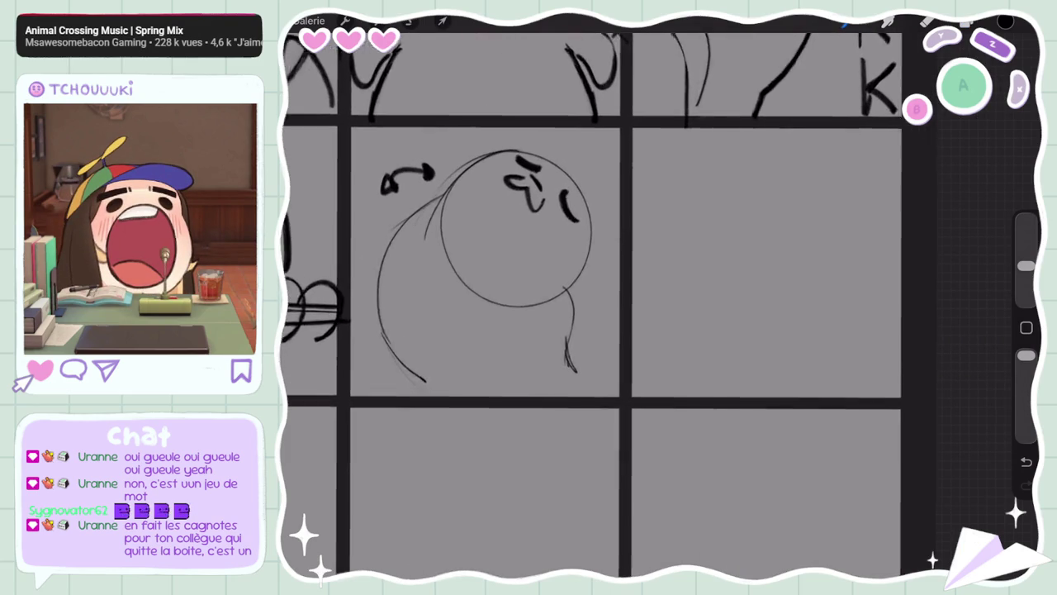
{"action": "mouse_move", "coordinate": [858, 242]}
{"action": "left_mouse_down"}
{"action": "mouse_move", "coordinate": [722, 139]}
{"action": "mouse_move", "coordinate": [746, 293]}
{"action": "mouse_move", "coordinate": [807, 302]}
{"action": "mouse_move", "coordinate": [799, 298]}
{"action": "mouse_move", "coordinate": [800, 320]}
{"action": "left_mouse_up"}
{"action": "left_click_drag", "start_coordinate": [794, 245], "coordinate": [834, 250]}
{"action": "left_click_drag", "start_coordinate": [786, 228], "coordinate": [815, 246]}
{"action": "left_click_drag", "start_coordinate": [813, 225], "coordinate": [828, 246]}
{"action": "mouse_move", "coordinate": [735, 248]}
{"action": "left_mouse_down"}
{"action": "mouse_move", "coordinate": [745, 223]}
{"action": "mouse_move", "coordinate": [766, 223]}
{"action": "left_mouse_up"}
{"action": "left_click_drag", "start_coordinate": [844, 318], "coordinate": [888, 334]}
{"action": "left_click_drag", "start_coordinate": [857, 285], "coordinate": [843, 341]}
{"action": "mouse_move", "coordinate": [854, 322]}
{"action": "left_mouse_down"}
{"action": "mouse_move", "coordinate": [856, 350]}
{"action": "mouse_move", "coordinate": [884, 365]}
{"action": "left_mouse_up"}
{"action": "left_click_drag", "start_coordinate": [829, 266], "coordinate": [854, 289]}
{"action": "mouse_move", "coordinate": [730, 312]}
{"action": "left_mouse_down"}
{"action": "mouse_move", "coordinate": [702, 280]}
{"action": "mouse_move", "coordinate": [686, 334]}
{"action": "left_mouse_up"}
{"action": "left_click_drag", "start_coordinate": [758, 250], "coordinate": [752, 268]}
{"action": "mouse_move", "coordinate": [813, 248]}
{"action": "left_mouse_down"}
{"action": "mouse_move", "coordinate": [806, 269]}
{"action": "mouse_move", "coordinate": [826, 271]}
{"action": "left_mouse_up"}
{"action": "left_click_drag", "start_coordinate": [761, 258], "coordinate": [754, 272]}
{"action": "left_click_drag", "start_coordinate": [753, 213], "coordinate": [740, 242]}
{"action": "left_click_drag", "start_coordinate": [808, 203], "coordinate": [826, 244]}
{"action": "mouse_move", "coordinate": [725, 309]}
{"action": "left_mouse_down"}
{"action": "mouse_move", "coordinate": [710, 348]}
{"action": "mouse_move", "coordinate": [728, 331]}
{"action": "mouse_move", "coordinate": [701, 358]}
{"action": "left_mouse_up"}
{"action": "left_click_drag", "start_coordinate": [733, 260], "coordinate": [696, 369]}
{"action": "scroll", "coordinate": [595, 273], "scroll_direction": "down", "scroll_amount": 3}
{"action": "left_click", "coordinate": [410, 21]}
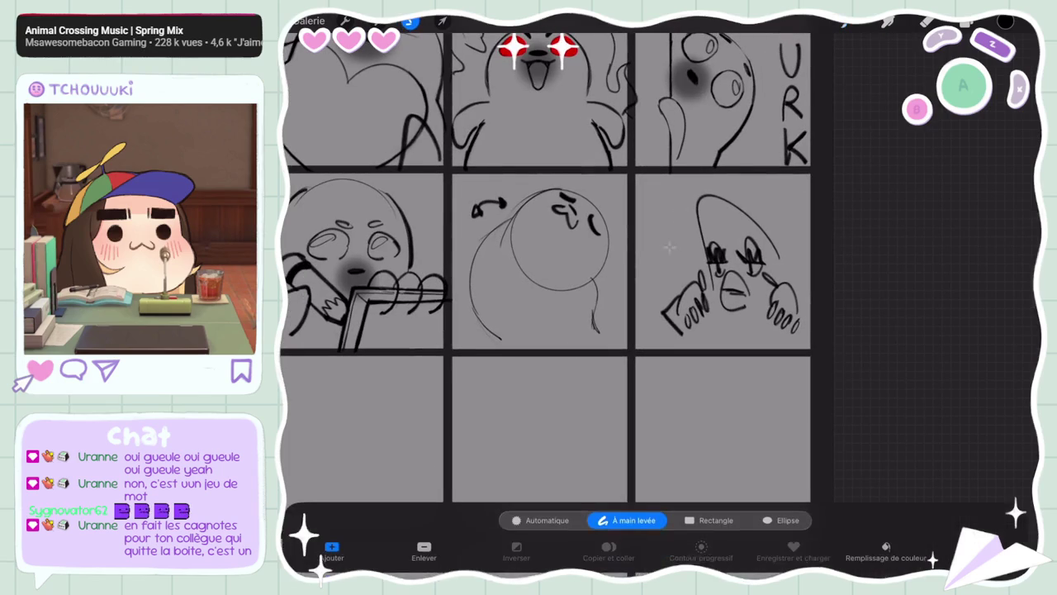
{"action": "key", "text": "Delete"}
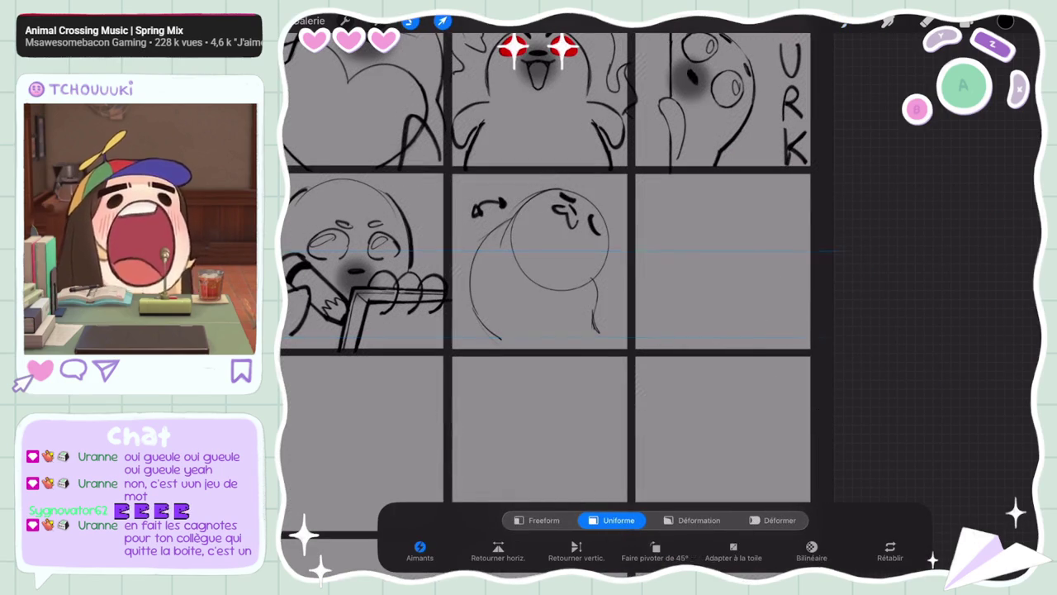
Draw the round head circle in the fourth cell, redrawing its arcs until they close
{"action": "scroll", "coordinate": [545, 298], "scroll_direction": "up", "scroll_amount": 3}
{"action": "left_click_drag", "start_coordinate": [699, 227], "coordinate": [851, 272]}
{"action": "key", "text": "ctrl+z"}
{"action": "left_click_drag", "start_coordinate": [692, 233], "coordinate": [846, 261]}
{"action": "key", "text": "ctrl+z"}
{"action": "left_click_drag", "start_coordinate": [673, 221], "coordinate": [831, 256]}
{"action": "mouse_move", "coordinate": [673, 212]}
{"action": "left_mouse_down"}
{"action": "mouse_move", "coordinate": [661, 322]}
{"action": "mouse_move", "coordinate": [712, 350]}
{"action": "left_mouse_up"}
{"action": "key", "text": "ctrl+z"}
{"action": "mouse_move", "coordinate": [830, 239]}
{"action": "left_mouse_down"}
{"action": "mouse_move", "coordinate": [794, 355]}
{"action": "mouse_move", "coordinate": [713, 353]}
{"action": "left_mouse_up"}
{"action": "left_click_drag", "start_coordinate": [664, 304], "coordinate": [793, 373]}
{"action": "key", "text": "ctrl+z"}
{"action": "left_click_drag", "start_coordinate": [654, 279], "coordinate": [748, 365]}
{"action": "mouse_move", "coordinate": [826, 198]}
{"action": "left_mouse_down"}
{"action": "mouse_move", "coordinate": [844, 250]}
{"action": "mouse_move", "coordinate": [824, 342]}
{"action": "left_mouse_up"}
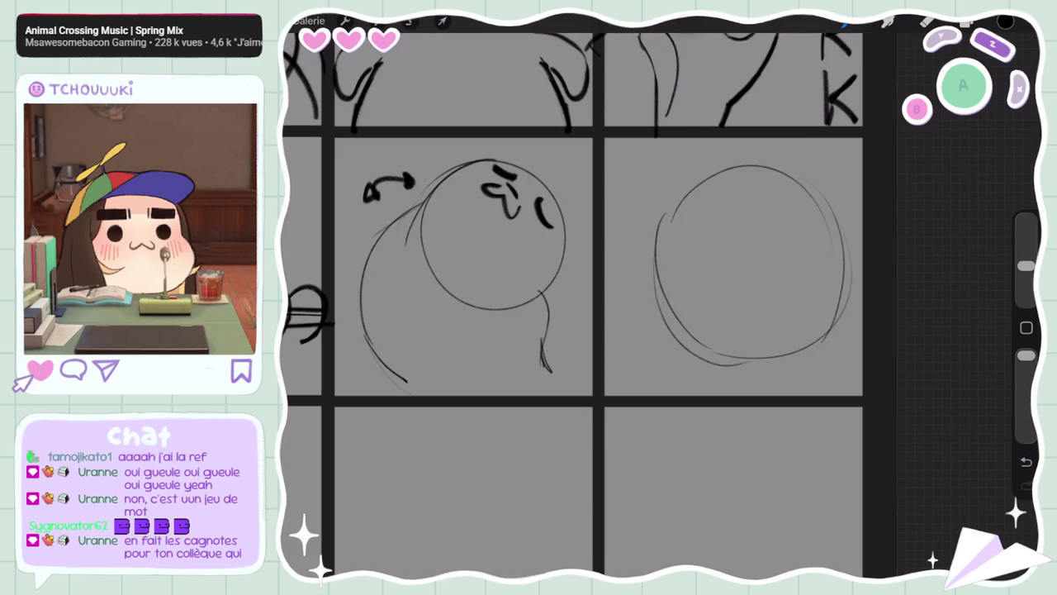
Add cross-shaped face guidelines and the right eye's lid line and arc
{"action": "left_click_drag", "start_coordinate": [678, 301], "coordinate": [753, 292]}
{"action": "key", "text": "ctrl+z"}
{"action": "key", "text": "ctrl+z"}
{"action": "mouse_move", "coordinate": [676, 282]}
{"action": "left_mouse_down"}
{"action": "mouse_move", "coordinate": [765, 289]}
{"action": "mouse_move", "coordinate": [672, 281]}
{"action": "mouse_move", "coordinate": [720, 314]}
{"action": "left_mouse_up"}
{"action": "key", "text": "ctrl+z"}
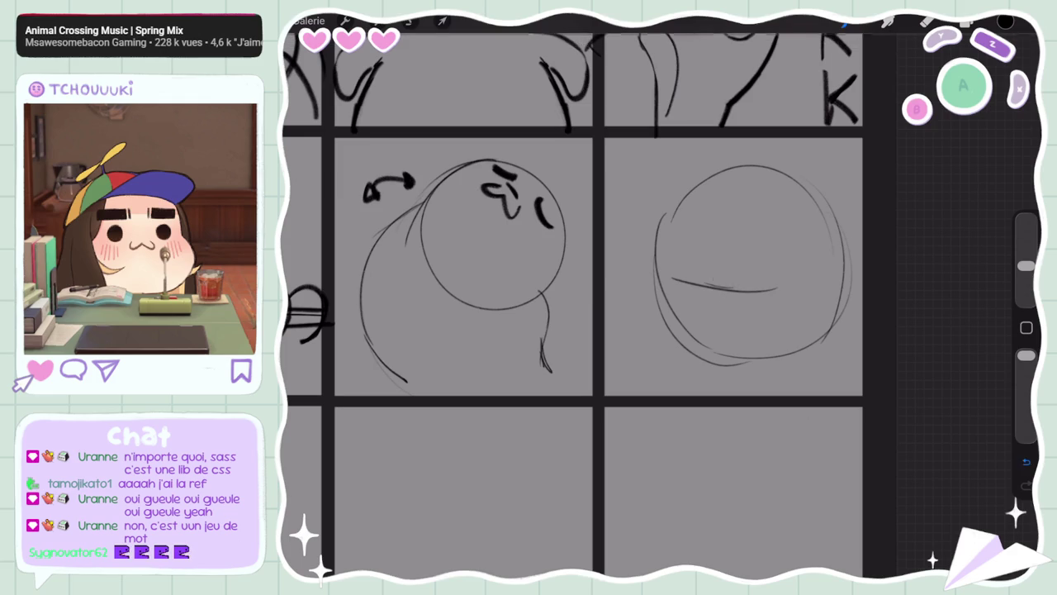
{"action": "left_click_drag", "start_coordinate": [710, 254], "coordinate": [719, 318]}
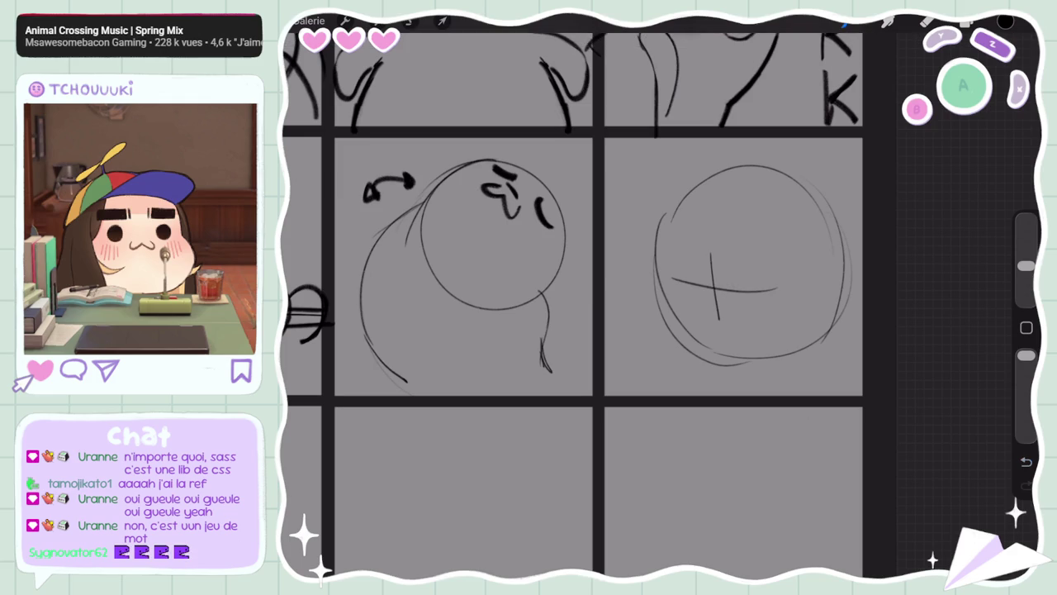
{"action": "key", "text": "ctrl+z"}
{"action": "mouse_move", "coordinate": [741, 275]}
{"action": "left_mouse_down"}
{"action": "mouse_move", "coordinate": [793, 272]}
{"action": "mouse_move", "coordinate": [734, 271]}
{"action": "mouse_move", "coordinate": [796, 264]}
{"action": "left_mouse_up"}
{"action": "key", "text": "ctrl+z"}
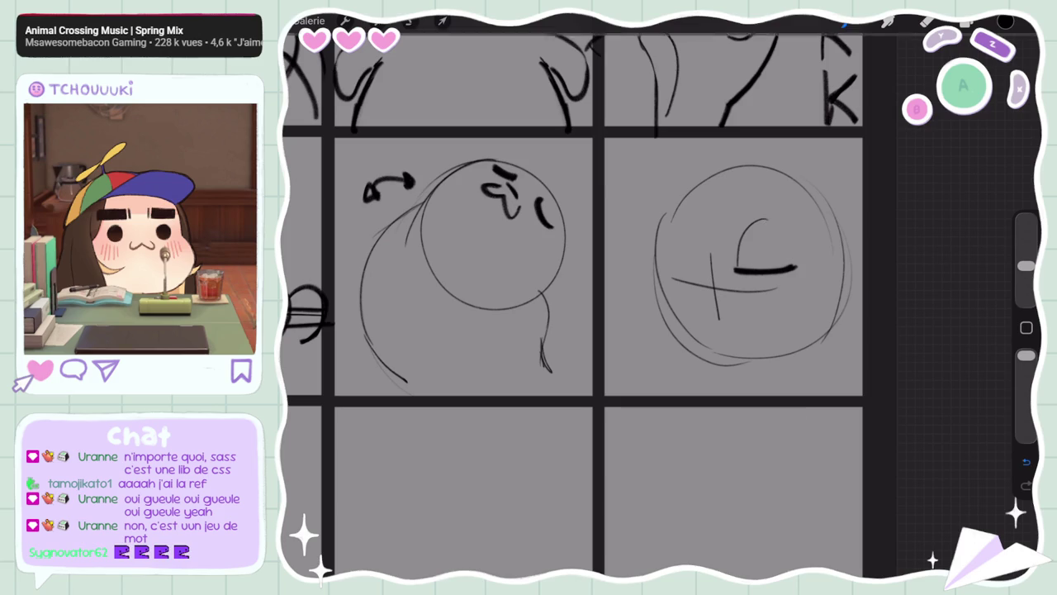
{"action": "mouse_move", "coordinate": [742, 242]}
{"action": "left_mouse_down"}
{"action": "mouse_move", "coordinate": [797, 264]}
{"action": "mouse_move", "coordinate": [736, 266]}
{"action": "left_mouse_up"}
Draw the left eye with lashes and pupil, and add curves and darkening under the right eye
{"action": "left_click_drag", "start_coordinate": [667, 261], "coordinate": [706, 267]}
{"action": "left_click_drag", "start_coordinate": [682, 216], "coordinate": [706, 261]}
{"action": "left_click_drag", "start_coordinate": [682, 217], "coordinate": [675, 232]}
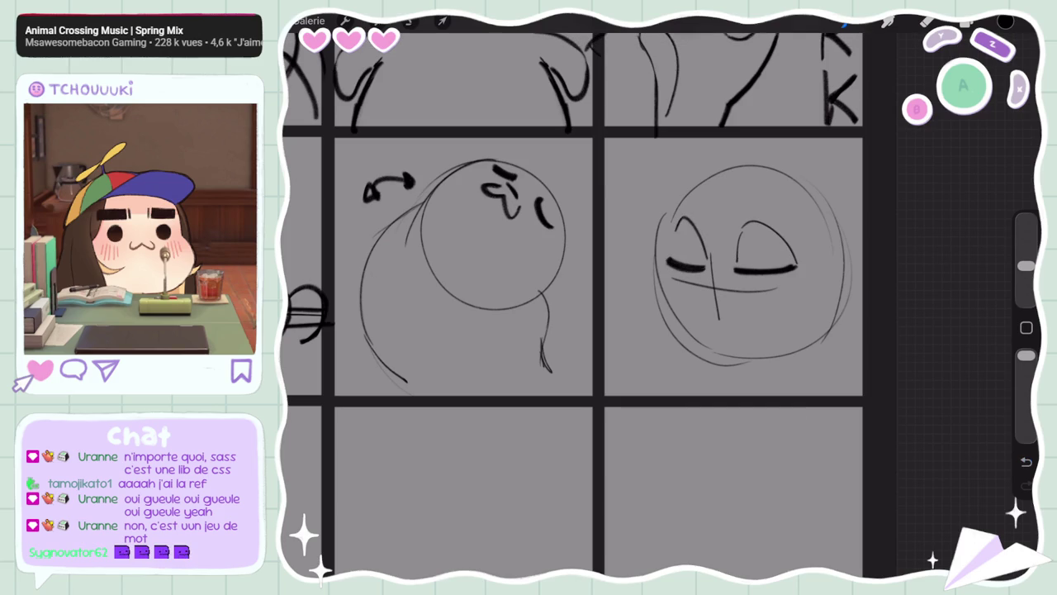
{"action": "left_click_drag", "start_coordinate": [795, 271], "coordinate": [746, 294]}
{"action": "key", "text": "ctrl+z"}
{"action": "mouse_move", "coordinate": [795, 271]}
{"action": "left_mouse_down"}
{"action": "mouse_move", "coordinate": [742, 291]}
{"action": "mouse_move", "coordinate": [670, 285]}
{"action": "left_mouse_up"}
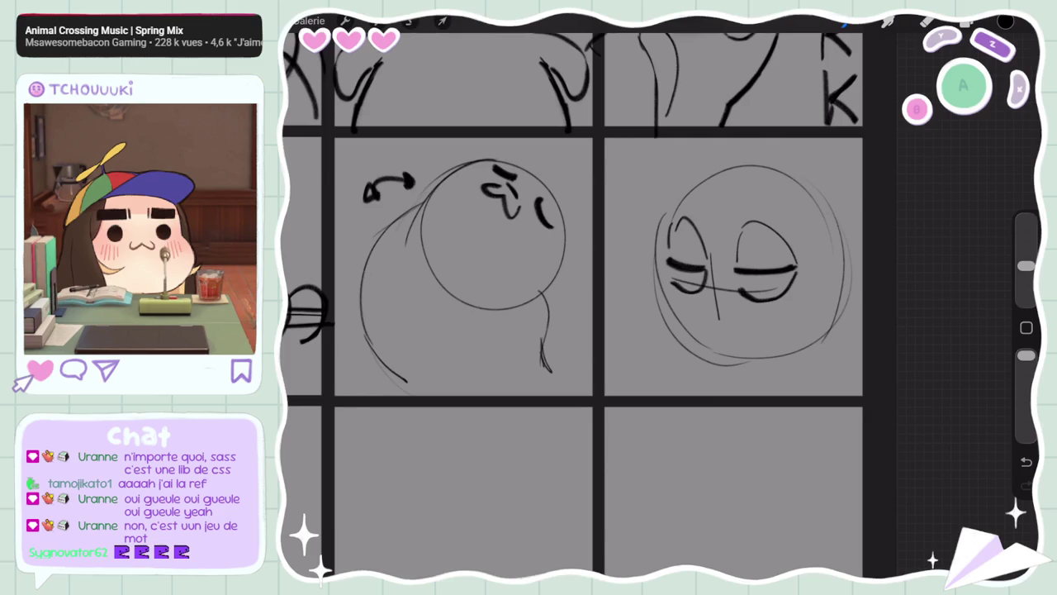
{"action": "mouse_move", "coordinate": [767, 276]}
{"action": "left_mouse_down"}
{"action": "mouse_move", "coordinate": [740, 288]}
{"action": "mouse_move", "coordinate": [775, 289]}
{"action": "left_mouse_up"}
{"action": "left_click_drag", "start_coordinate": [702, 274], "coordinate": [692, 287]}
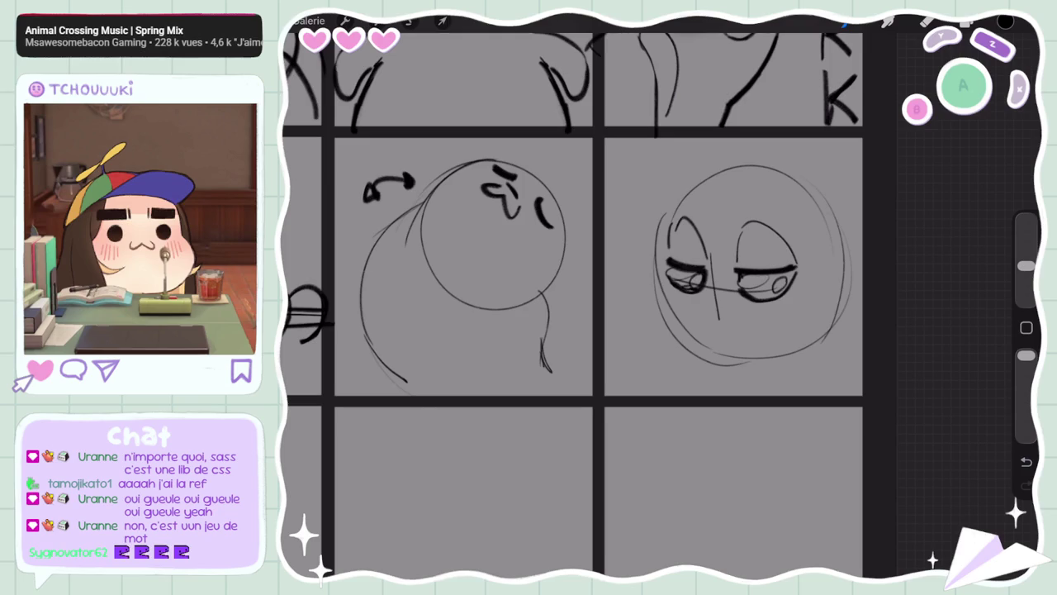
{"action": "mouse_move", "coordinate": [748, 280]}
{"action": "left_mouse_down"}
{"action": "mouse_move", "coordinate": [774, 299]}
{"action": "mouse_move", "coordinate": [779, 287]}
{"action": "left_mouse_up"}
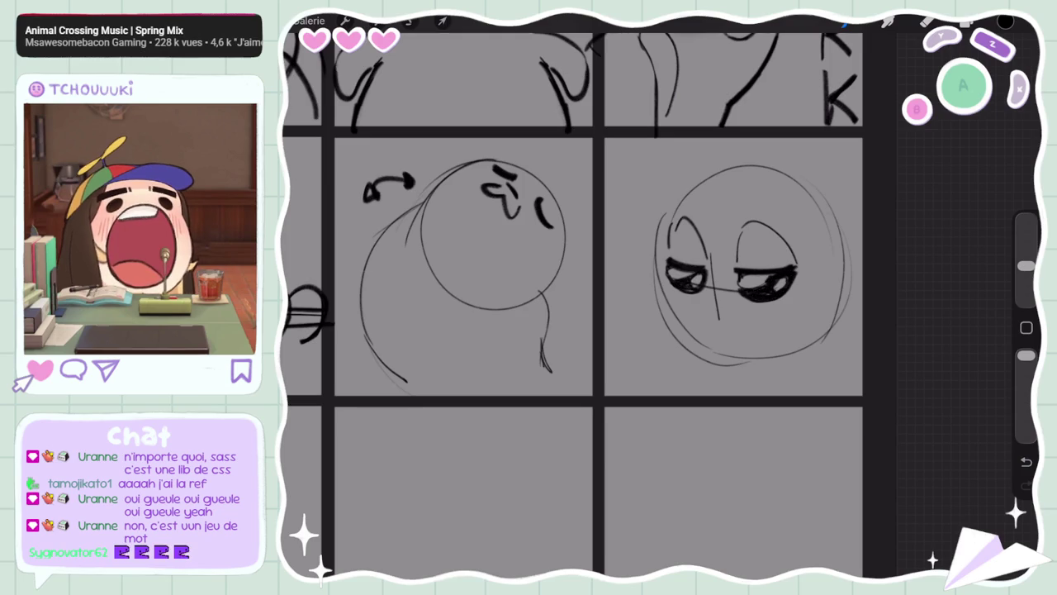
{"action": "mouse_move", "coordinate": [782, 246]}
{"action": "left_mouse_down"}
{"action": "mouse_move", "coordinate": [769, 268]}
{"action": "mouse_move", "coordinate": [786, 266]}
{"action": "left_mouse_up"}
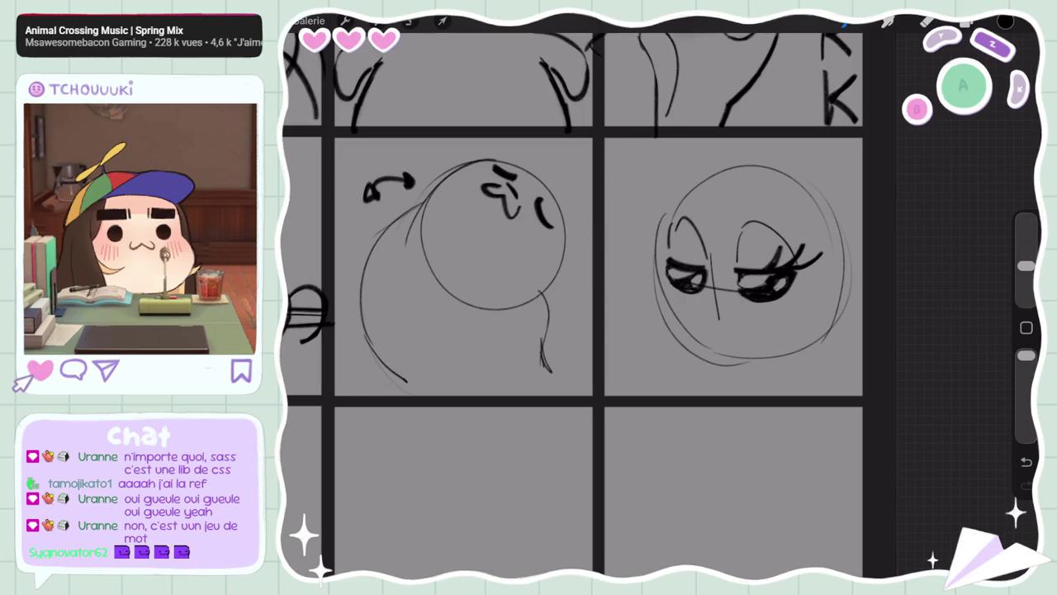
{"action": "left_click_drag", "start_coordinate": [672, 237], "coordinate": [646, 261]}
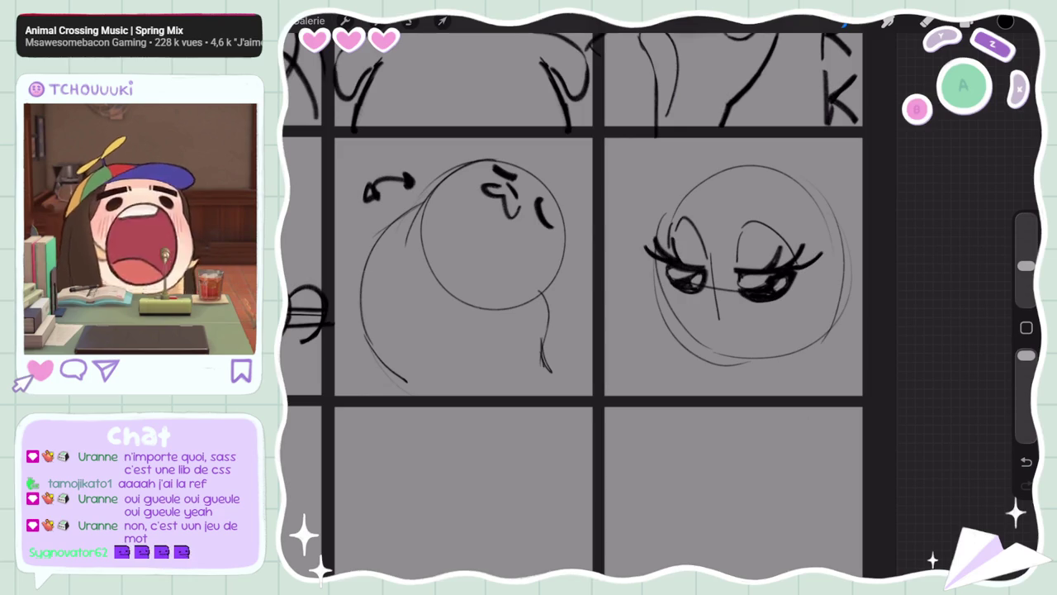
{"action": "left_click_drag", "start_coordinate": [750, 251], "coordinate": [744, 270]}
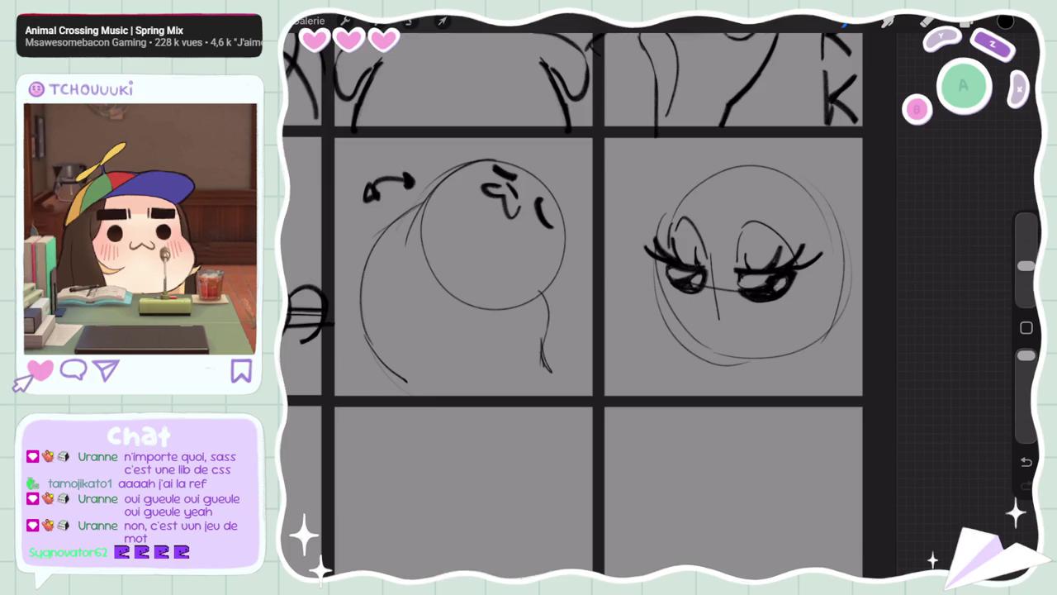
Draw a small nose below the eyes and redraw the mouth as pouting lips
{"action": "mouse_move", "coordinate": [710, 299]}
{"action": "left_mouse_down"}
{"action": "mouse_move", "coordinate": [725, 304]}
{"action": "mouse_move", "coordinate": [730, 326]}
{"action": "left_mouse_up"}
{"action": "mouse_move", "coordinate": [698, 320]}
{"action": "left_mouse_down"}
{"action": "mouse_move", "coordinate": [727, 331]}
{"action": "mouse_move", "coordinate": [699, 341]}
{"action": "mouse_move", "coordinate": [731, 353]}
{"action": "mouse_move", "coordinate": [694, 343]}
{"action": "left_mouse_up"}
{"action": "key", "text": "ctrl+z"}
{"action": "key", "text": "ctrl+z"}
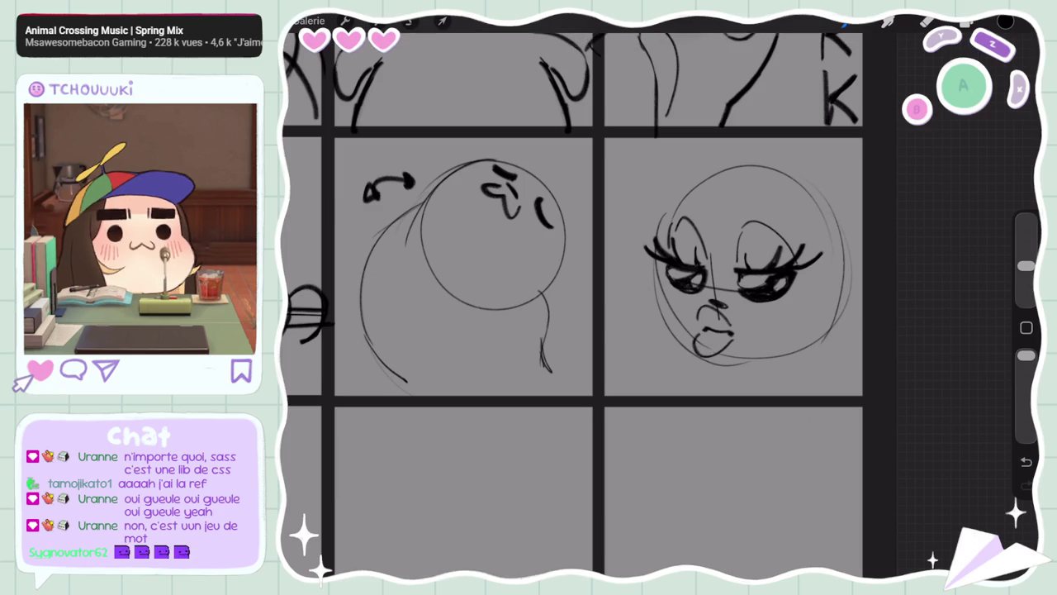
{"action": "key", "text": "ctrl+z"}
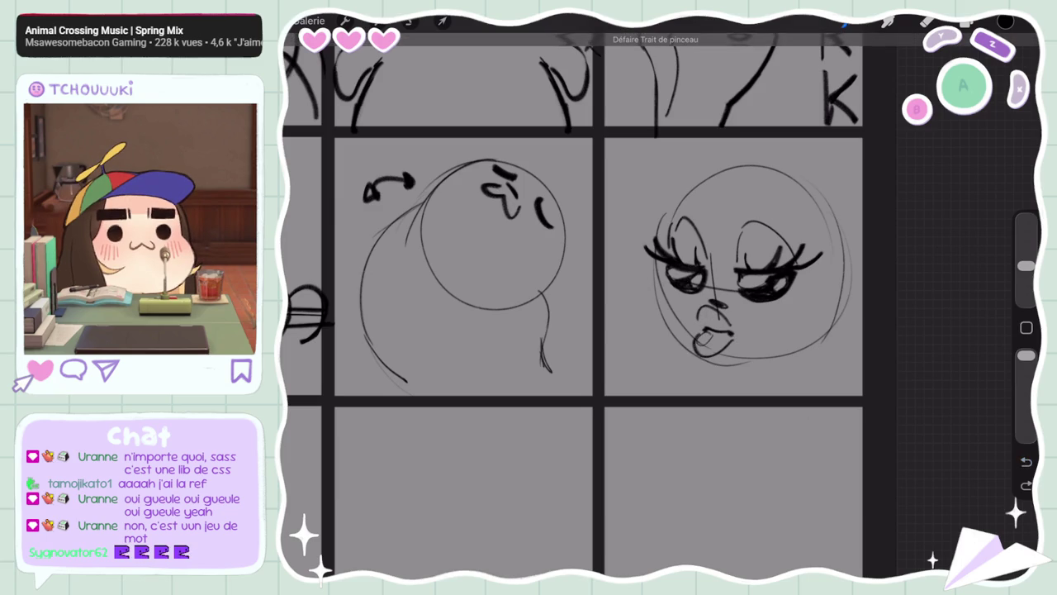
{"action": "key", "text": "ctrl+z"}
{"action": "left_click_drag", "start_coordinate": [701, 340], "coordinate": [731, 354]}
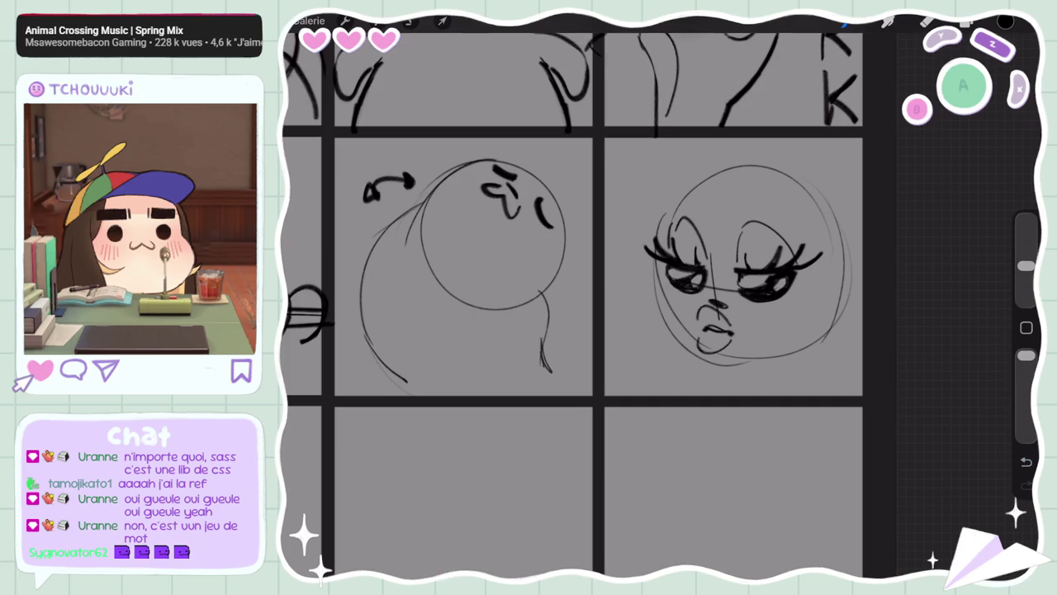
{"action": "scroll", "coordinate": [579, 330], "scroll_direction": "down", "scroll_amount": 3}
{"action": "left_click", "coordinate": [410, 21]}
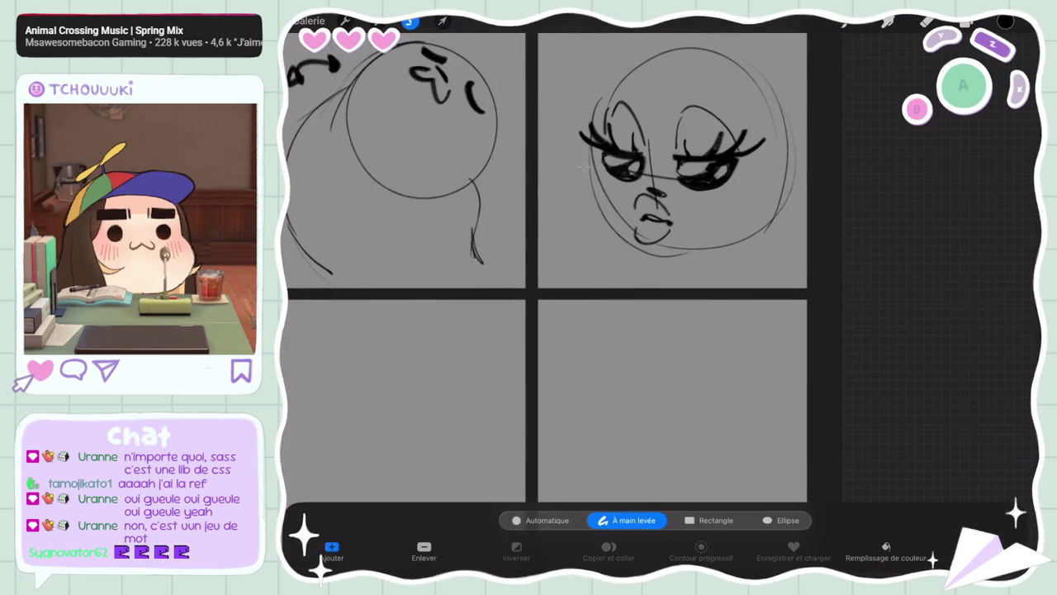
Lasso and shrink the mouth with Transform, then darken the nose
{"action": "mouse_move", "coordinate": [631, 191]}
{"action": "left_mouse_down"}
{"action": "mouse_move", "coordinate": [634, 242]}
{"action": "mouse_move", "coordinate": [680, 251]}
{"action": "left_mouse_up"}
{"action": "left_click", "coordinate": [443, 21]}
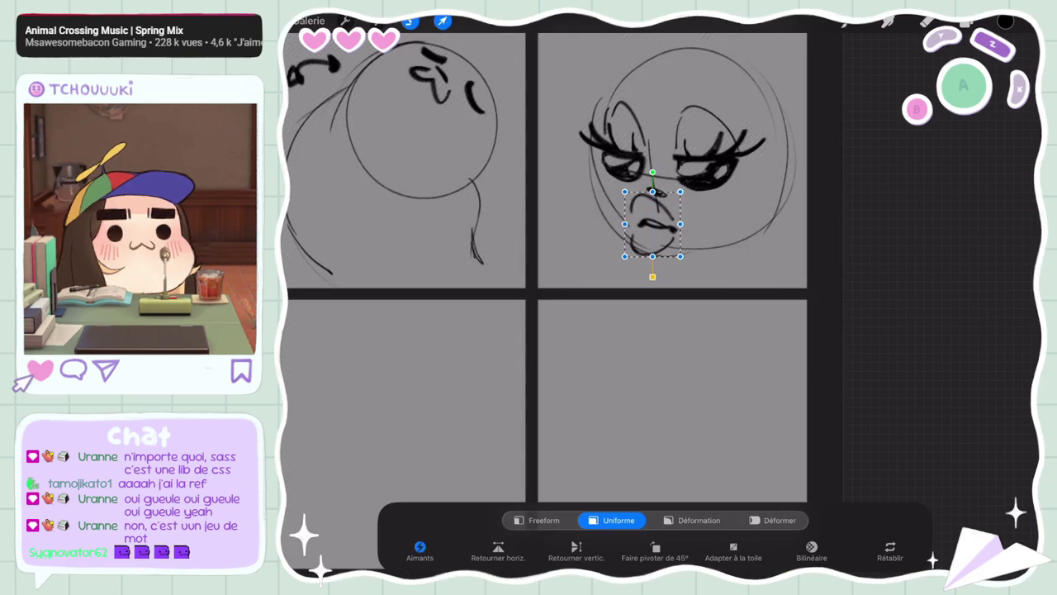
{"action": "left_click", "coordinate": [443, 21]}
{"action": "left_click_drag", "start_coordinate": [650, 187], "coordinate": [666, 195]}
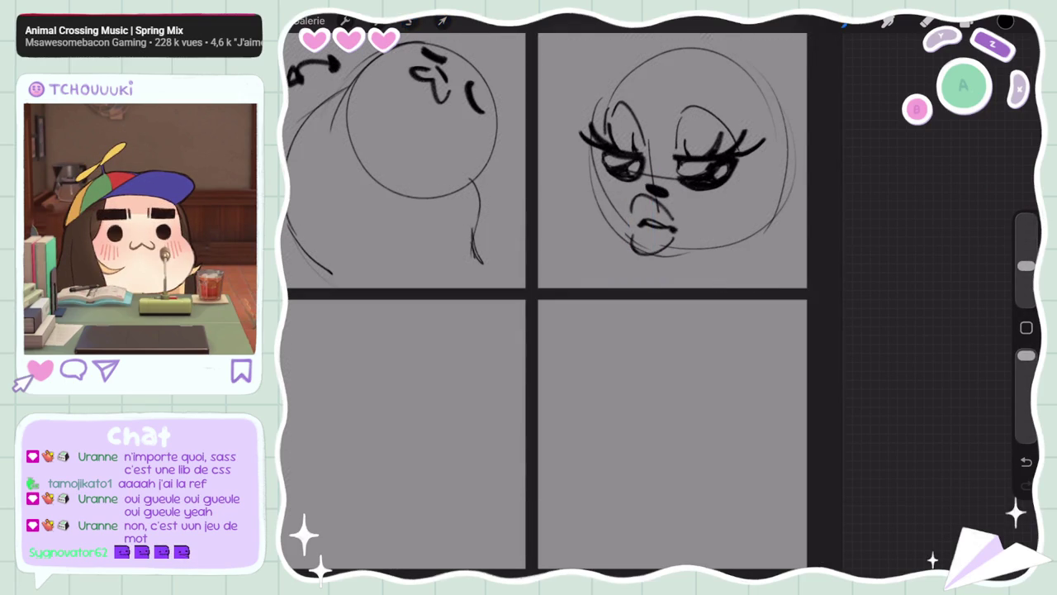
Hatch blush onto the right and left cheeks, undoing stray strokes
{"action": "mouse_move", "coordinate": [748, 208]}
{"action": "left_mouse_down"}
{"action": "mouse_move", "coordinate": [724, 194]}
{"action": "mouse_move", "coordinate": [733, 197]}
{"action": "left_mouse_up"}
{"action": "key", "text": "ctrl+z"}
{"action": "key", "text": "ctrl+shift+z"}
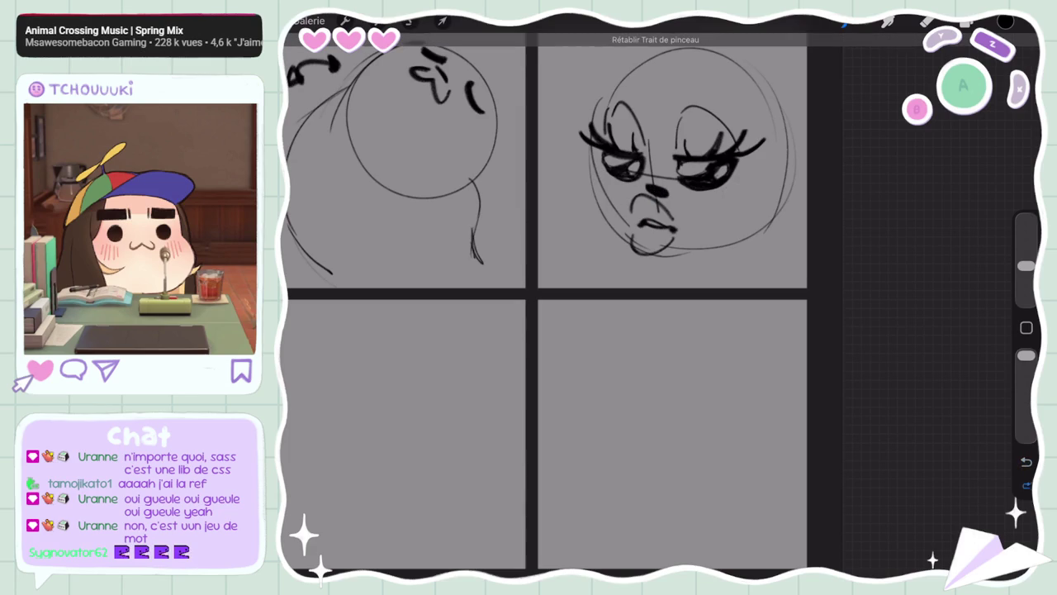
{"action": "left_click_drag", "start_coordinate": [733, 185], "coordinate": [713, 210]}
{"action": "left_click_drag", "start_coordinate": [715, 190], "coordinate": [702, 210]}
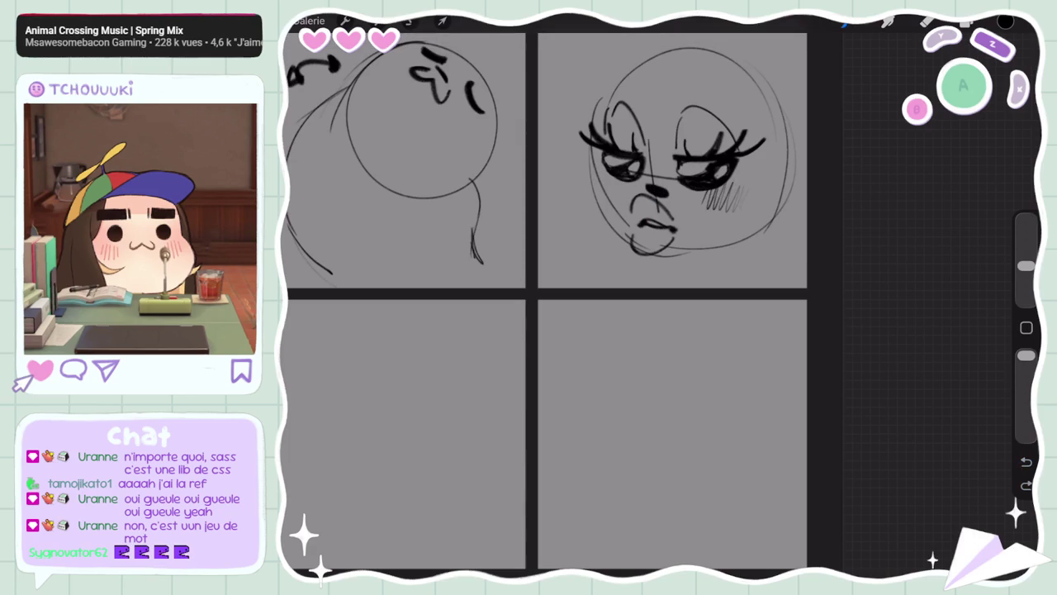
{"action": "left_click_drag", "start_coordinate": [619, 177], "coordinate": [610, 205]}
{"action": "mouse_move", "coordinate": [611, 173]}
{"action": "left_mouse_down"}
{"action": "mouse_move", "coordinate": [603, 204]}
{"action": "mouse_move", "coordinate": [596, 193]}
{"action": "left_mouse_up"}
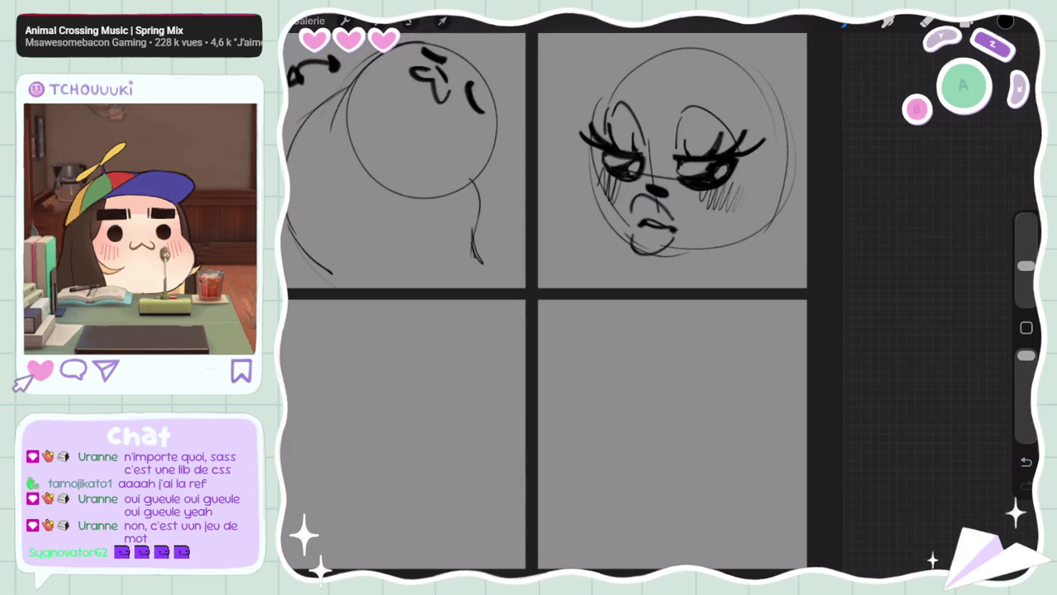
{"action": "key", "text": "ctrl+z"}
{"action": "mouse_move", "coordinate": [583, 138]}
{"action": "left_mouse_down"}
{"action": "mouse_move", "coordinate": [593, 198]}
{"action": "mouse_move", "coordinate": [583, 199]}
{"action": "left_mouse_up"}
{"action": "key", "text": "ctrl+z"}
Ink bold strokes along the face's left and right edges
{"action": "left_click_drag", "start_coordinate": [592, 147], "coordinate": [585, 218]}
{"action": "key", "text": "ctrl+z"}
{"action": "left_click_drag", "start_coordinate": [589, 145], "coordinate": [583, 200]}
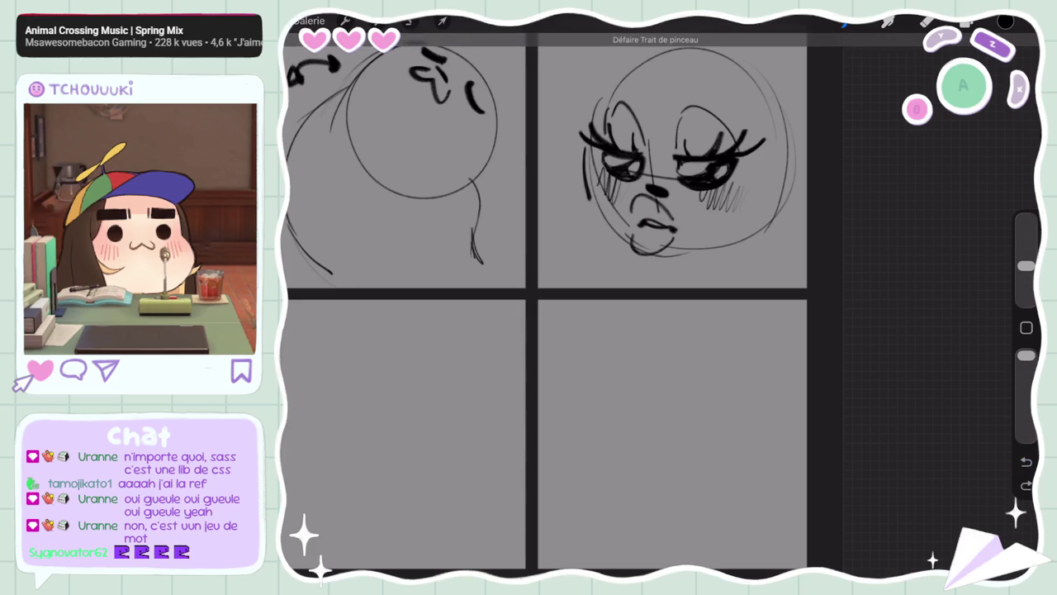
{"action": "key", "text": "ctrl+z"}
{"action": "left_click_drag", "start_coordinate": [593, 152], "coordinate": [583, 239]}
{"action": "mouse_move", "coordinate": [783, 106]}
{"action": "left_mouse_down"}
{"action": "mouse_move", "coordinate": [797, 162]}
{"action": "mouse_move", "coordinate": [821, 180]}
{"action": "left_mouse_up"}
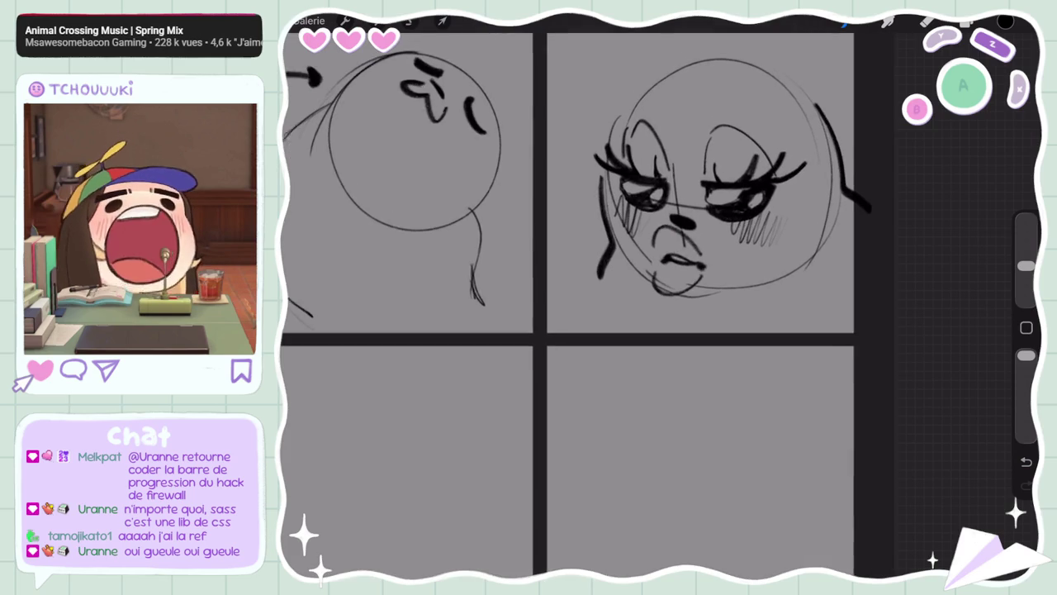
Ink bold upper-left and upper-right outlines on the seal's head
{"action": "left_click_drag", "start_coordinate": [686, 157], "coordinate": [711, 265]}
{"action": "left_click_drag", "start_coordinate": [615, 216], "coordinate": [674, 150]}
{"action": "left_click_drag", "start_coordinate": [626, 177], "coordinate": [607, 265]}
{"action": "key", "text": "ctrl+z"}
{"action": "mouse_move", "coordinate": [621, 185]}
{"action": "left_mouse_down"}
{"action": "mouse_move", "coordinate": [609, 252]}
{"action": "mouse_move", "coordinate": [677, 207]}
{"action": "left_mouse_up"}
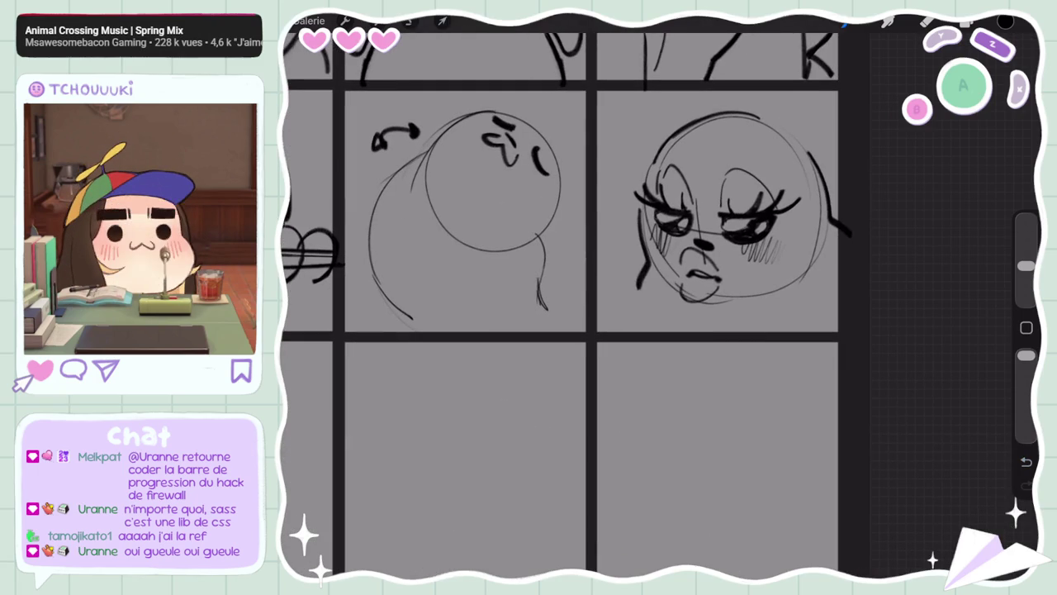
{"action": "key", "text": "ctrl+z"}
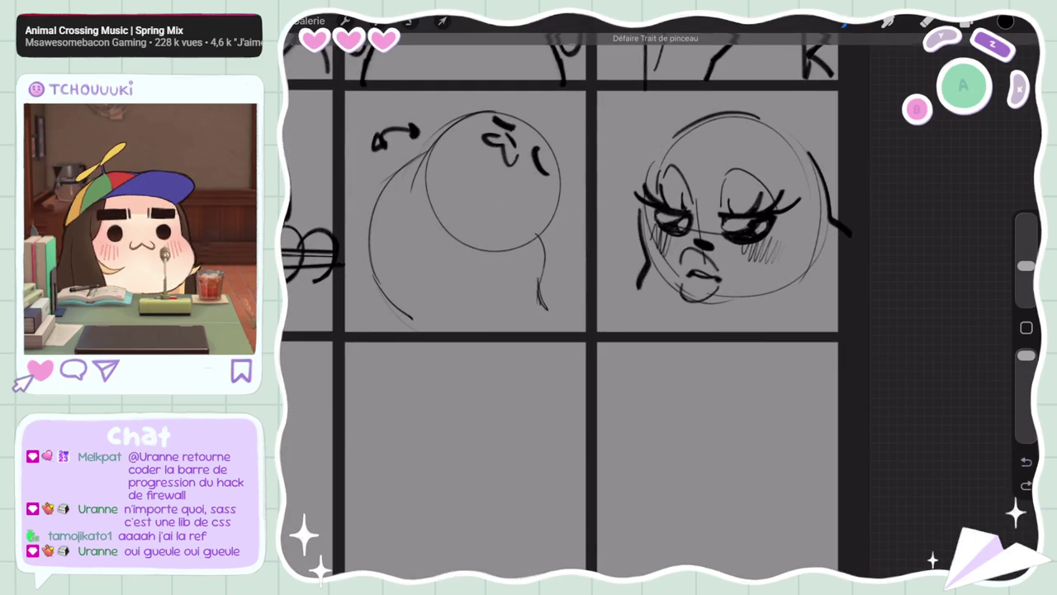
{"action": "left_click_drag", "start_coordinate": [644, 172], "coordinate": [692, 122]}
{"action": "key", "text": "ctrl+z"}
{"action": "left_click_drag", "start_coordinate": [645, 174], "coordinate": [690, 124]}
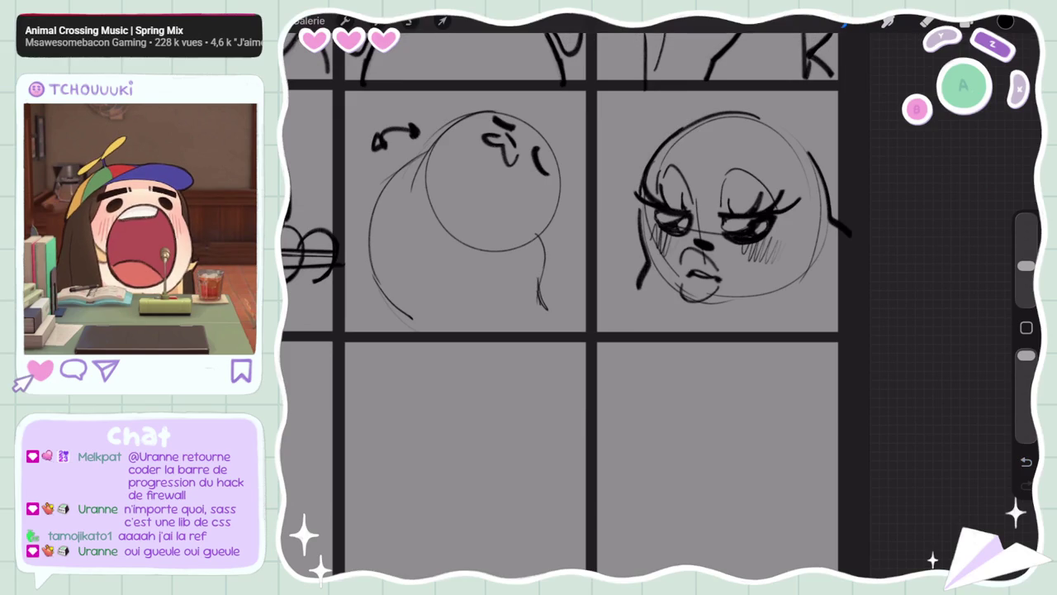
{"action": "left_click_drag", "start_coordinate": [758, 115], "coordinate": [821, 168]}
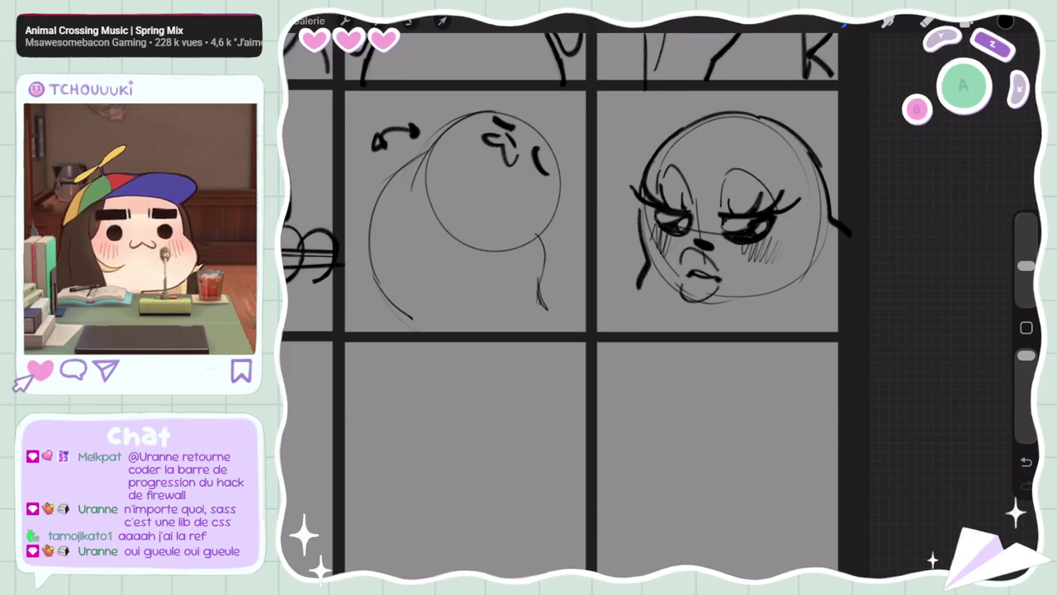
{"action": "key", "text": "ctrl+z"}
{"action": "left_click_drag", "start_coordinate": [758, 117], "coordinate": [823, 175]}
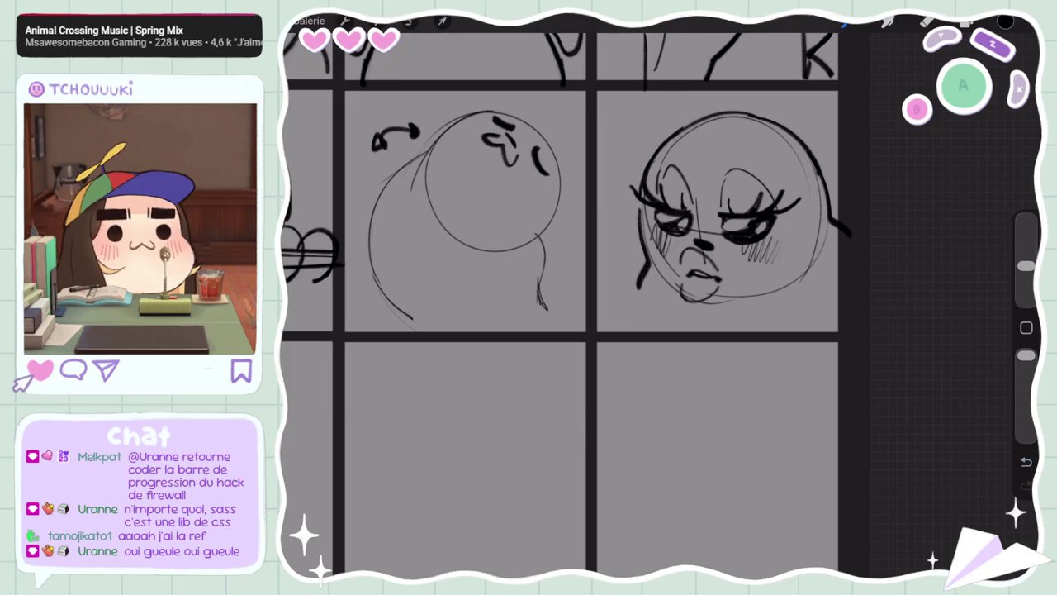
Draw an arched paw outline beside the face's lower-right cheek
{"action": "left_click_drag", "start_coordinate": [781, 306], "coordinate": [837, 309]}
{"action": "key", "text": "ctrl+z"}
{"action": "left_click_drag", "start_coordinate": [773, 299], "coordinate": [830, 302]}
{"action": "key", "text": "ctrl+z"}
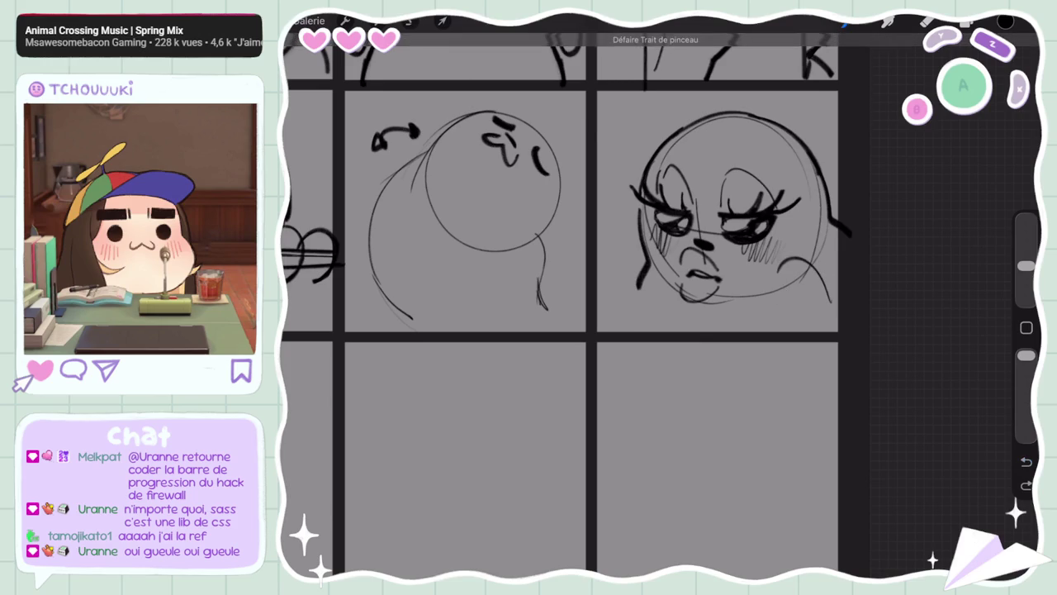
{"action": "key", "text": "ctrl+shift+z"}
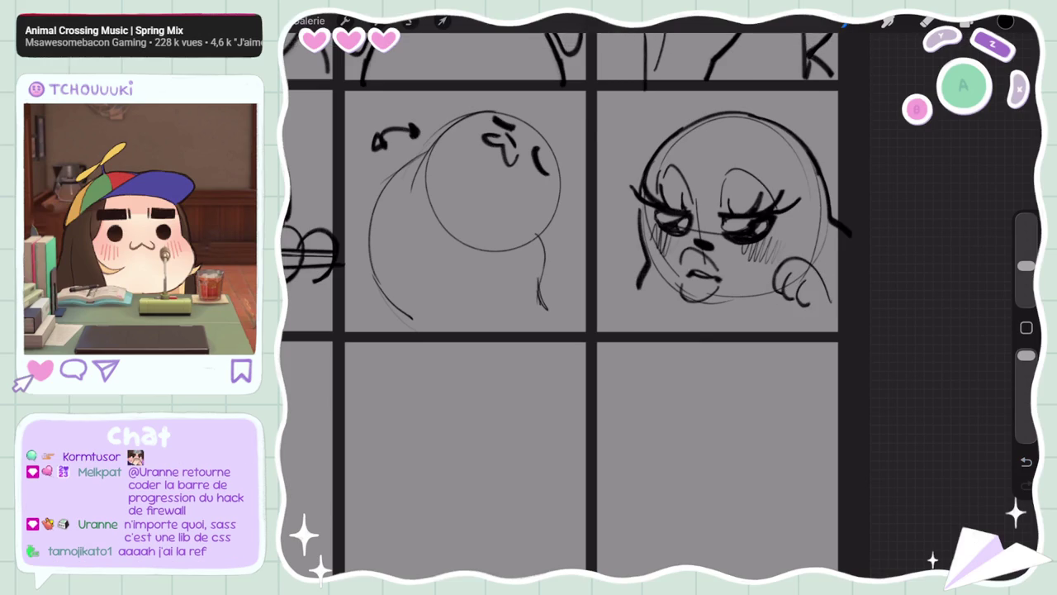
{"action": "key", "text": "ctrl+z"}
{"action": "key", "text": "ctrl+z"}
{"action": "key", "text": "ctrl+z"}
{"action": "key", "text": "ctrl+z"}
{"action": "key", "text": "ctrl+z"}
{"action": "left_click_drag", "start_coordinate": [783, 276], "coordinate": [786, 339]}
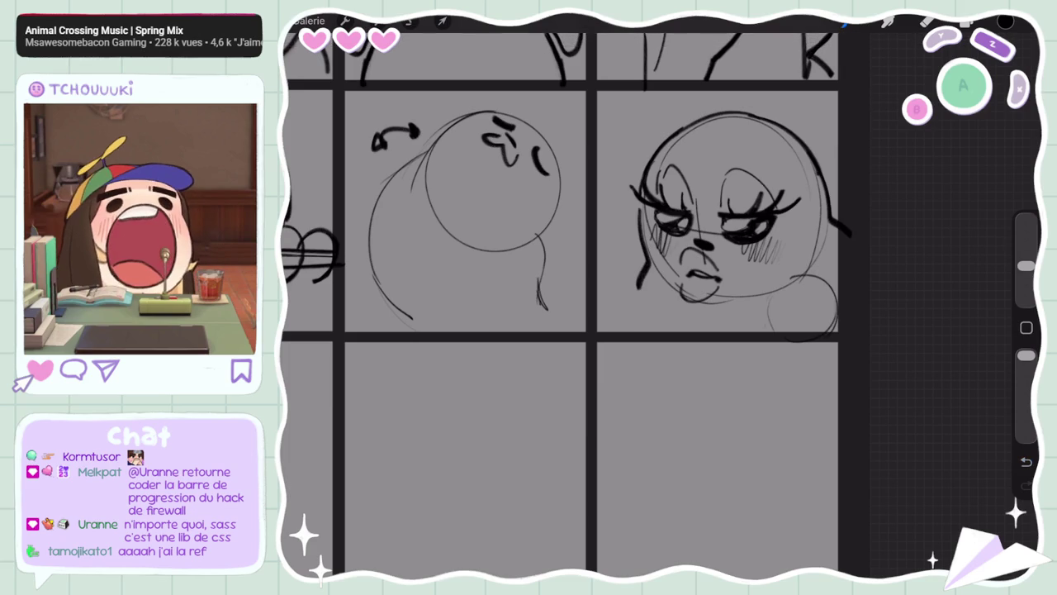
{"action": "key", "text": "ctrl+z"}
{"action": "left_click_drag", "start_coordinate": [776, 281], "coordinate": [834, 334]}
{"action": "key", "text": "ctrl+z"}
Sketch dark fingers on the paw, then lasso the face and paw together
{"action": "mouse_move", "coordinate": [830, 263]}
{"action": "left_mouse_down"}
{"action": "mouse_move", "coordinate": [798, 281]}
{"action": "mouse_move", "coordinate": [838, 289]}
{"action": "mouse_move", "coordinate": [818, 307]}
{"action": "left_mouse_up"}
{"action": "key", "text": "ctrl+z"}
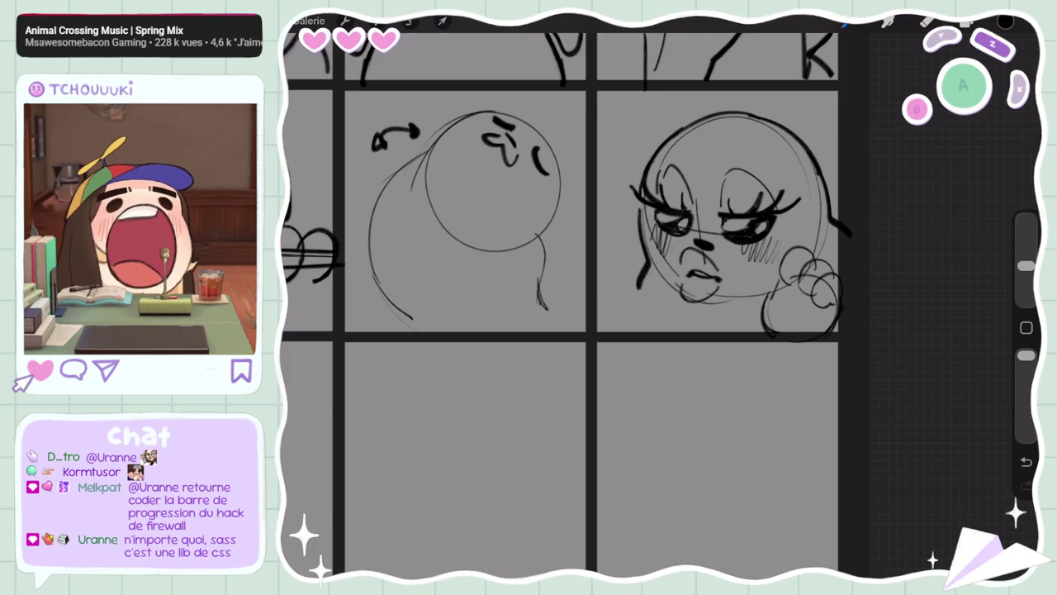
{"action": "left_click", "coordinate": [1027, 461]}
{"action": "left_click_drag", "start_coordinate": [764, 274], "coordinate": [760, 321]}
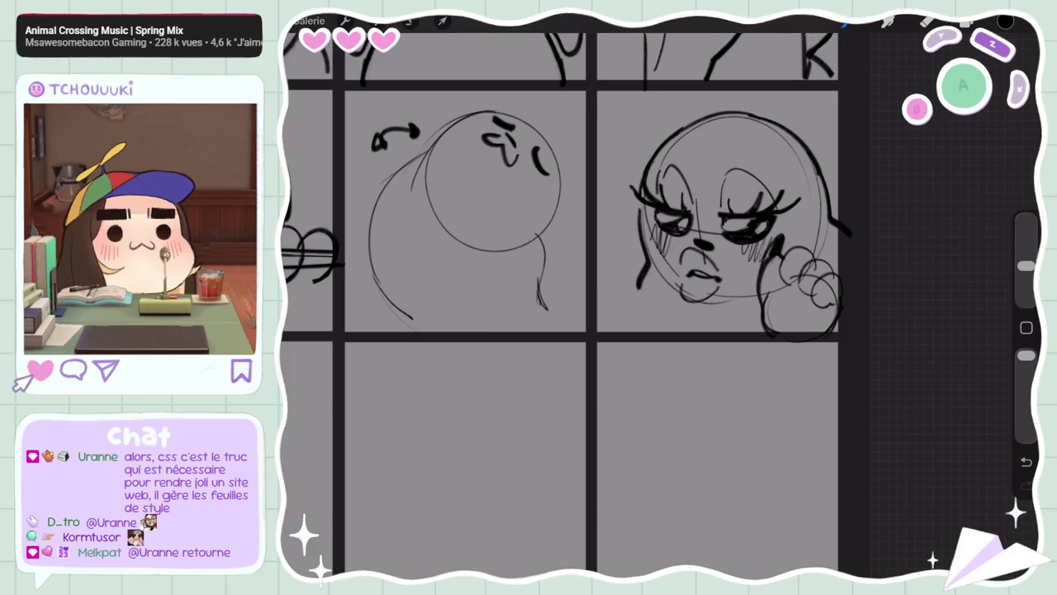
{"action": "left_click_drag", "start_coordinate": [793, 269], "coordinate": [780, 282]}
{"action": "key", "text": "ctrl+z"}
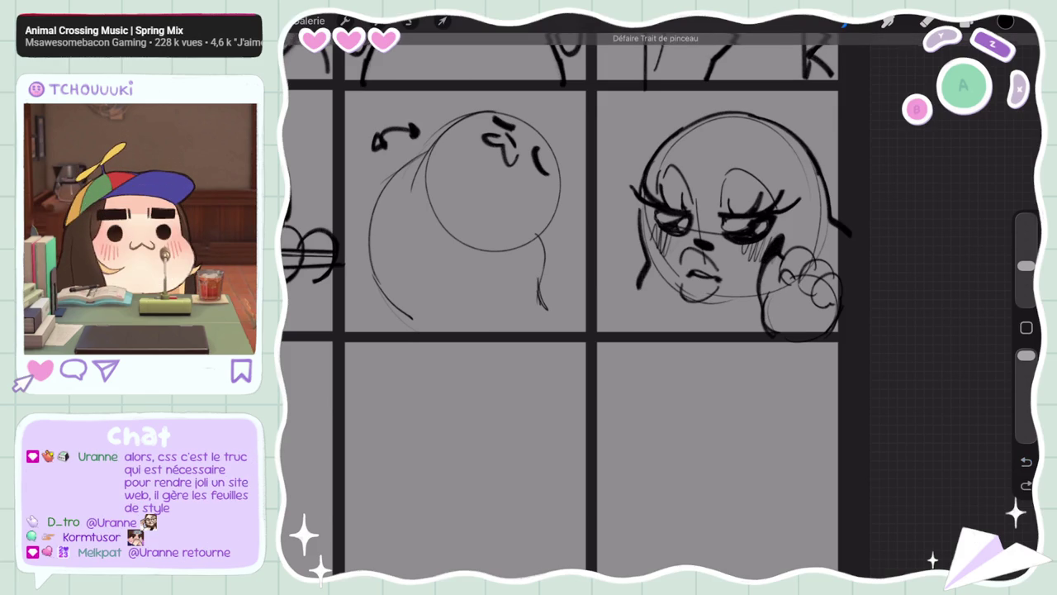
{"action": "key", "text": "ctrl+z"}
{"action": "left_click_drag", "start_coordinate": [792, 270], "coordinate": [780, 301]}
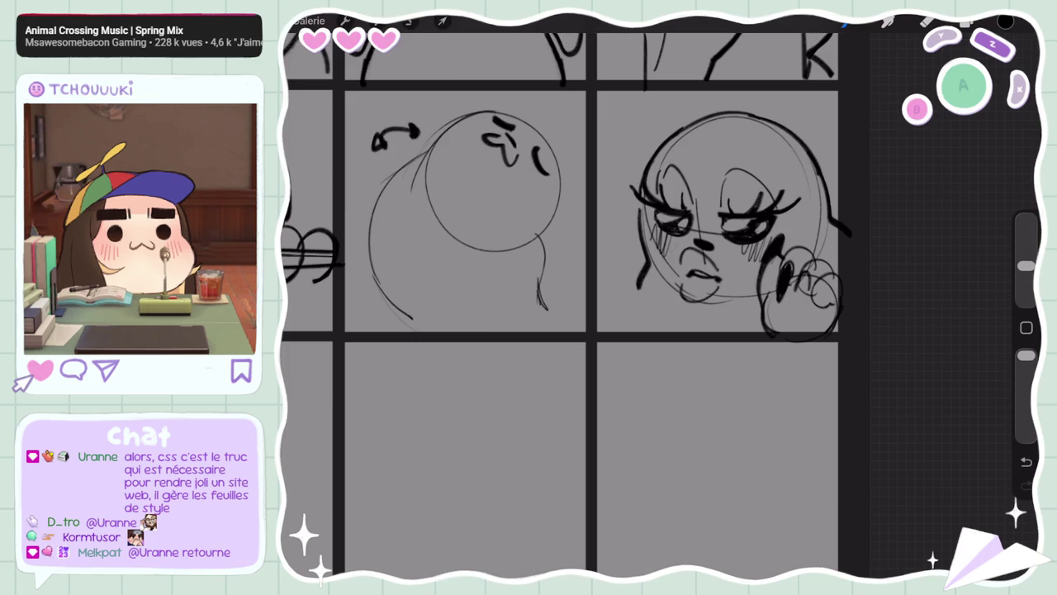
{"action": "key", "text": "ctrl+z"}
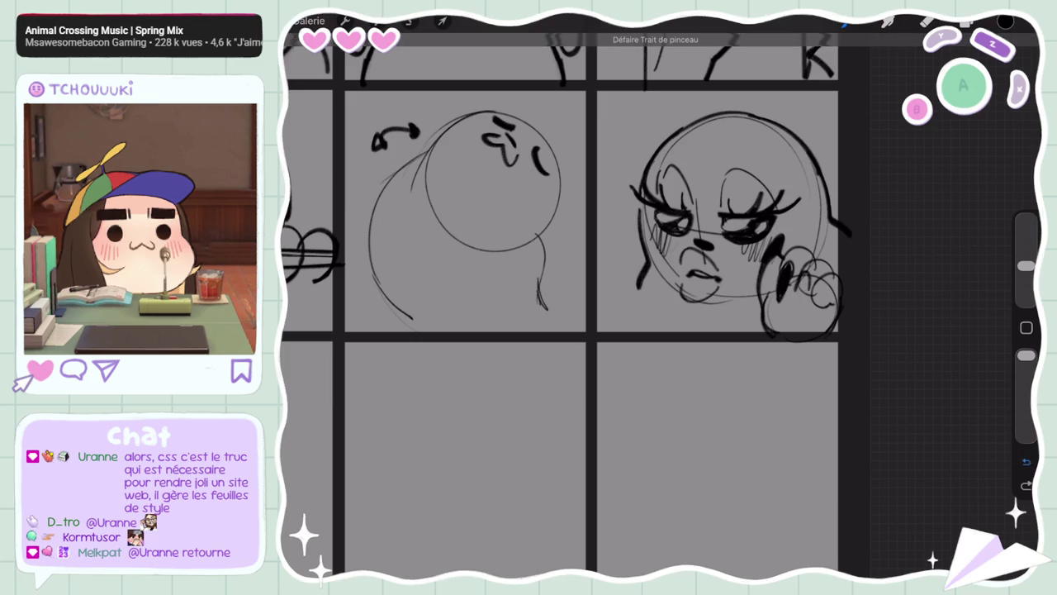
{"action": "mouse_move", "coordinate": [801, 276]}
{"action": "left_mouse_down"}
{"action": "mouse_move", "coordinate": [795, 309]}
{"action": "mouse_move", "coordinate": [803, 295]}
{"action": "left_mouse_up"}
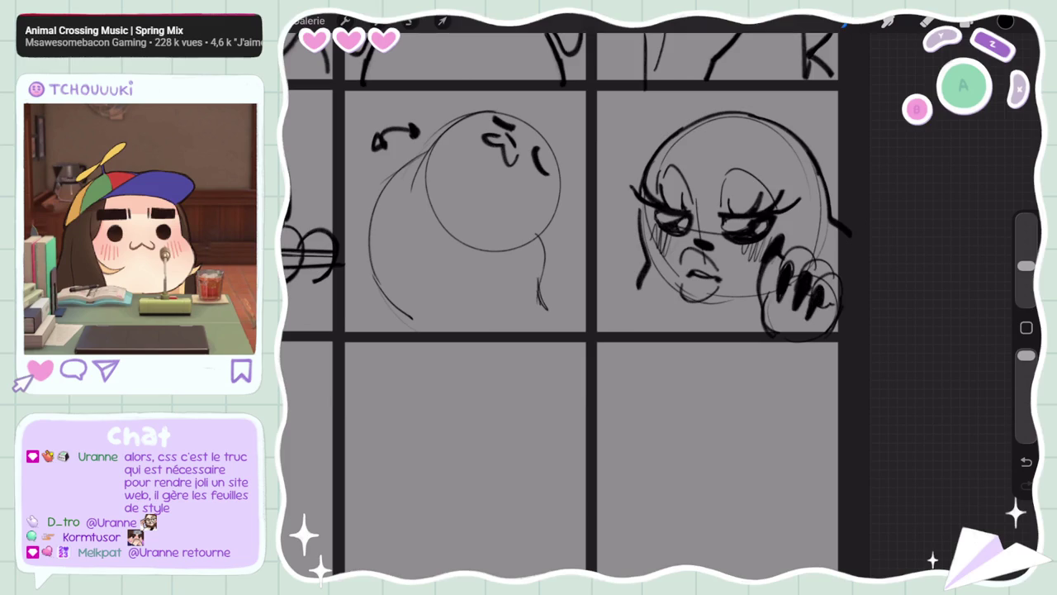
{"action": "key", "text": "ctrl+z"}
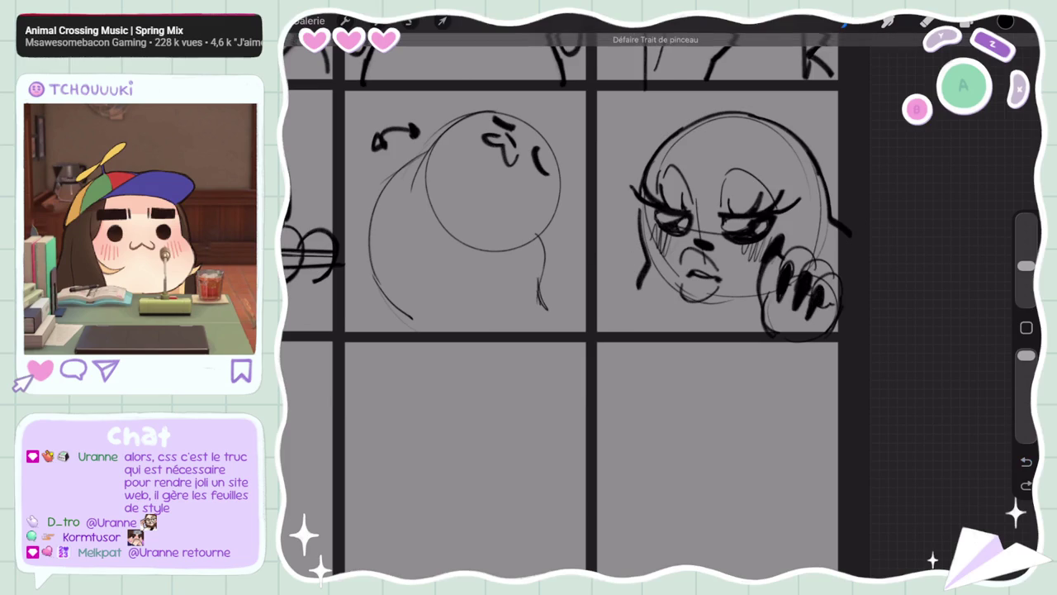
{"action": "key", "text": "s"}
{"action": "left_click_drag", "start_coordinate": [588, 308], "coordinate": [776, 82]}
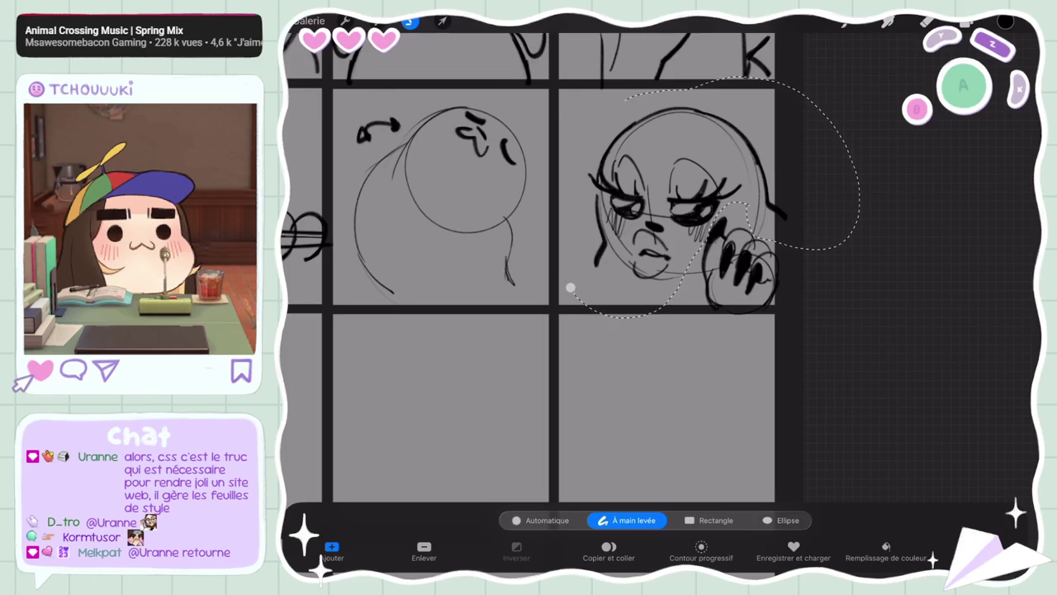
Nudge the selected face and paw sketch slightly up and left in its cell
{"action": "left_click", "coordinate": [570, 288]}
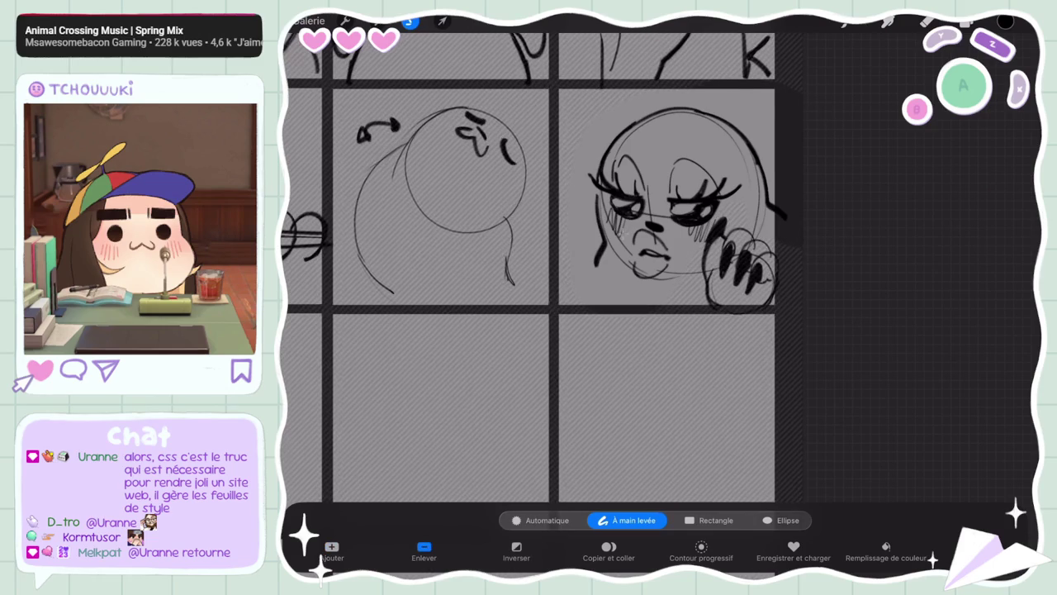
{"action": "key", "text": "v"}
{"action": "left_click_drag", "start_coordinate": [687, 192], "coordinate": [673, 175]}
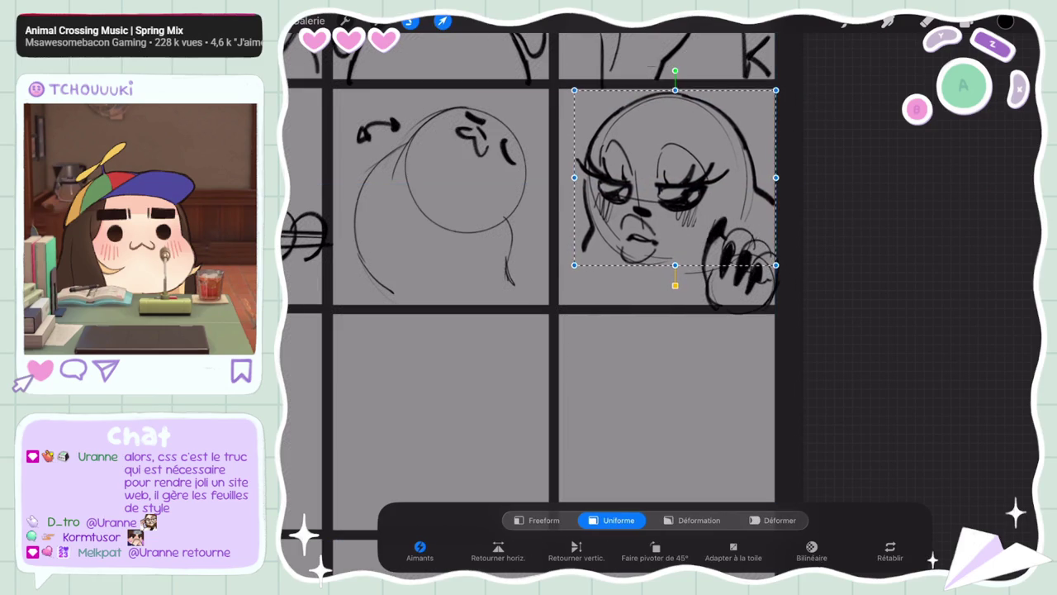
{"action": "key", "text": "b"}
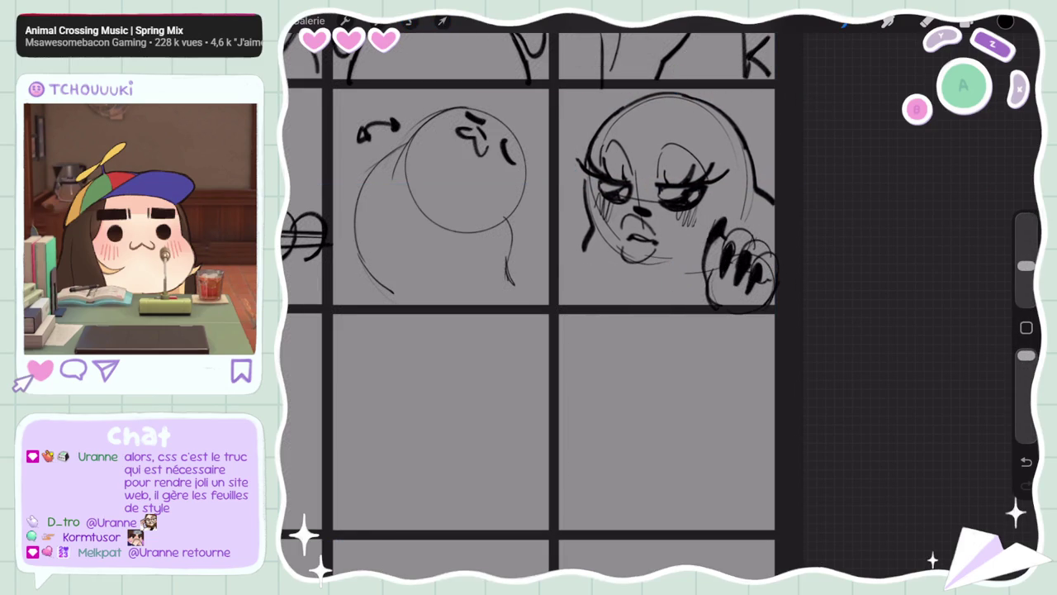
Lasso the seal's right paw for copying
{"action": "scroll", "coordinate": [569, 306], "scroll_direction": "up", "scroll_amount": 2}
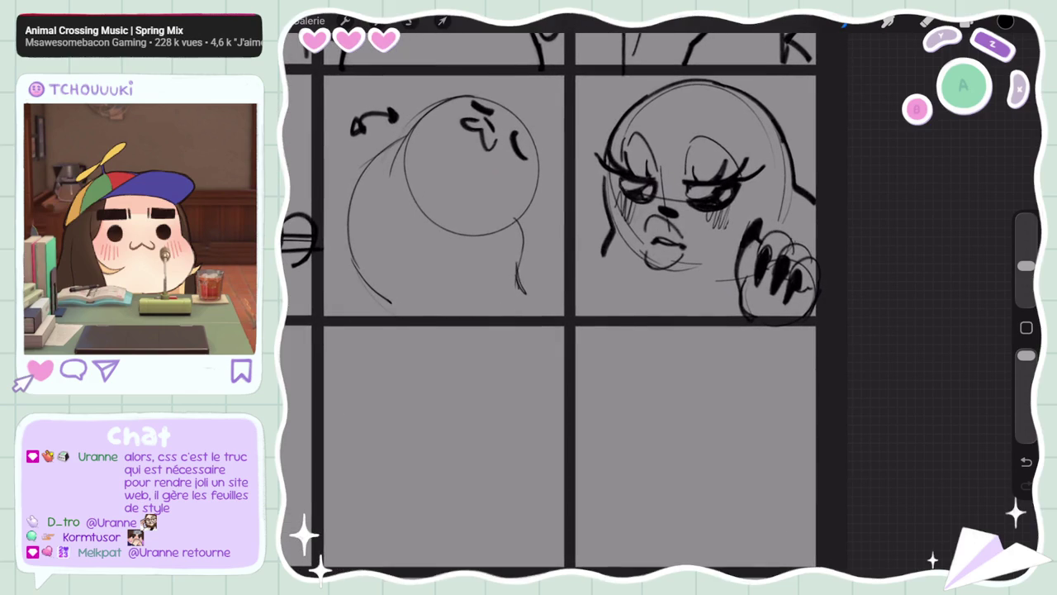
{"action": "key", "text": "s"}
{"action": "left_click_drag", "start_coordinate": [581, 217], "coordinate": [761, 207]}
{"action": "left_click", "coordinate": [581, 217]}
{"action": "left_click", "coordinate": [608, 547]}
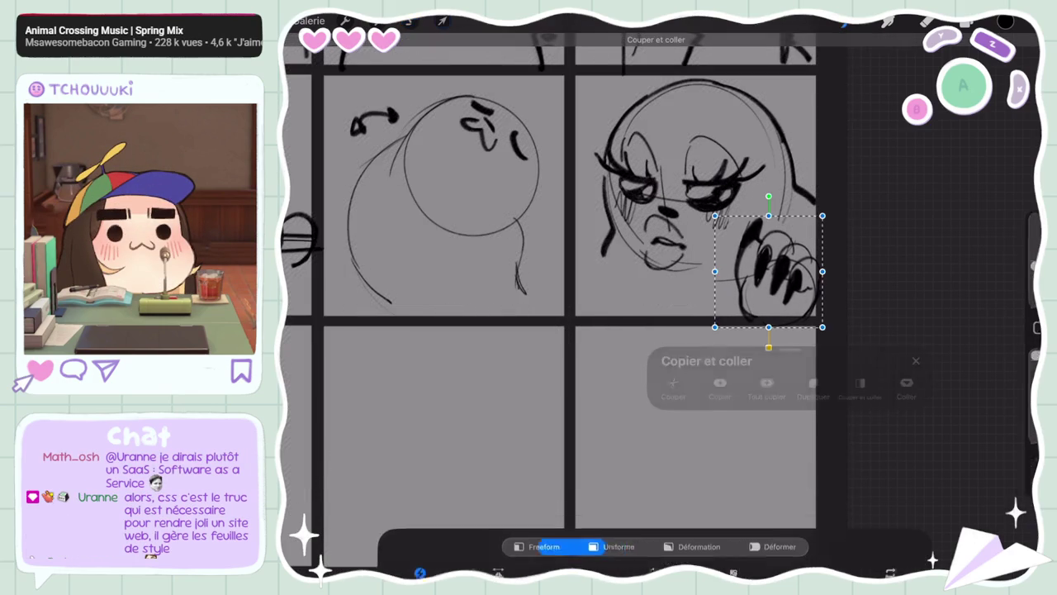
Paste the paw onto a new layer, then shift the face on Calque 2 slightly up and right
{"action": "left_click", "coordinate": [966, 21]}
{"action": "left_click", "coordinate": [909, 394]}
{"action": "left_click", "coordinate": [442, 20]}
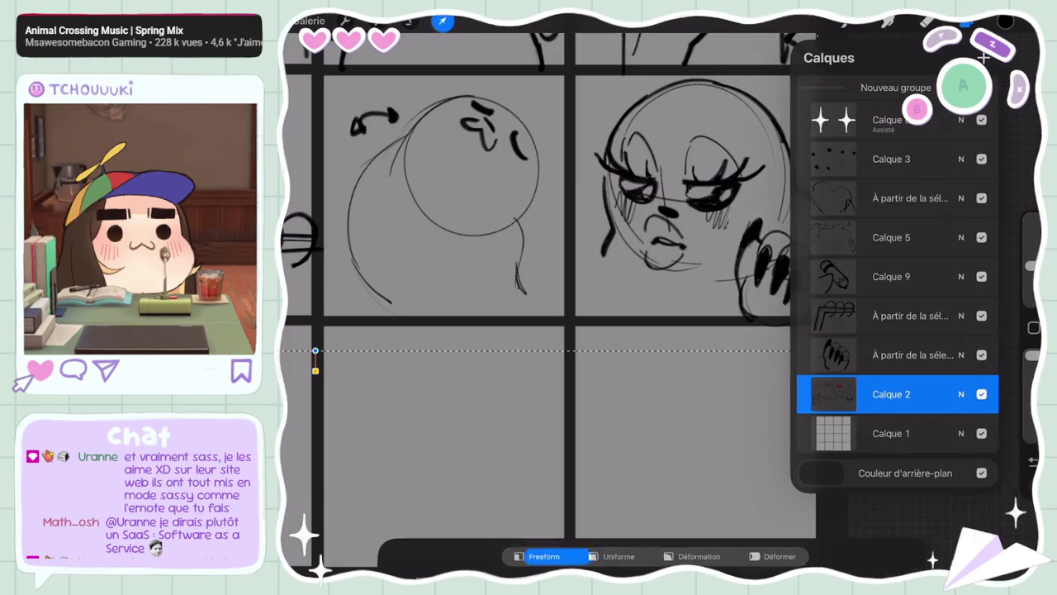
{"action": "left_click", "coordinate": [409, 20]}
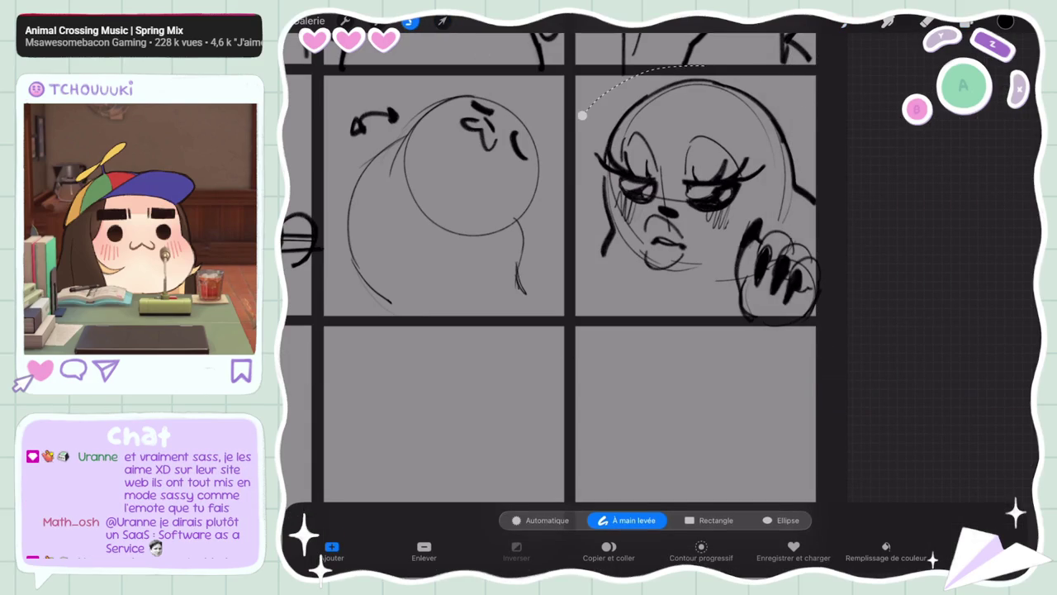
{"action": "left_click", "coordinate": [442, 21]}
{"action": "left_click_drag", "start_coordinate": [702, 174], "coordinate": [715, 169]}
{"action": "left_click", "coordinate": [966, 21]}
Start a left paw beside the face's lower left on the layer above
{"action": "left_click", "coordinate": [909, 355]}
{"action": "left_click", "coordinate": [966, 21]}
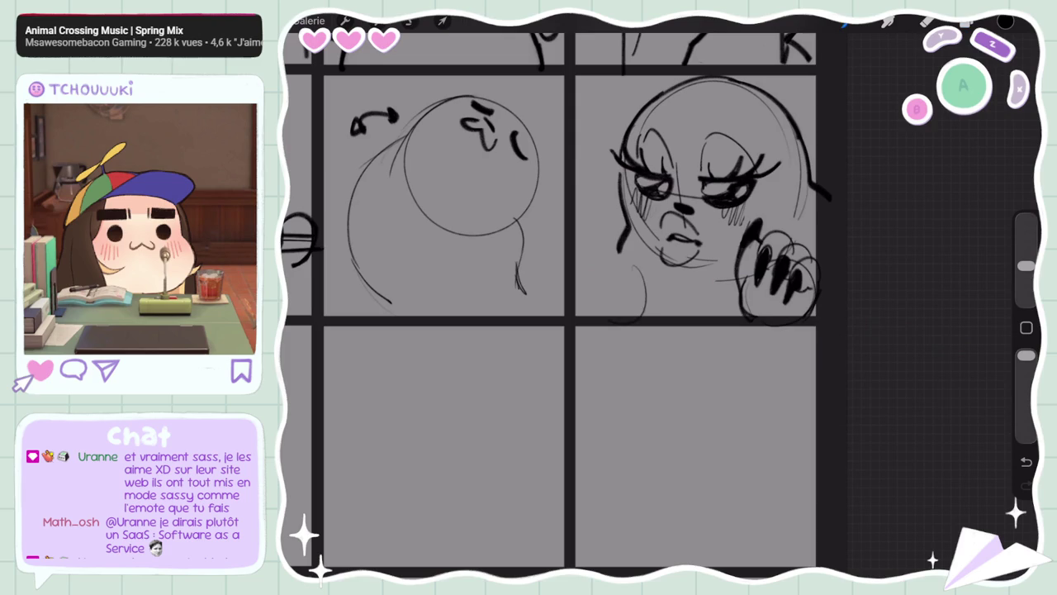
{"action": "left_click_drag", "start_coordinate": [628, 250], "coordinate": [596, 311]}
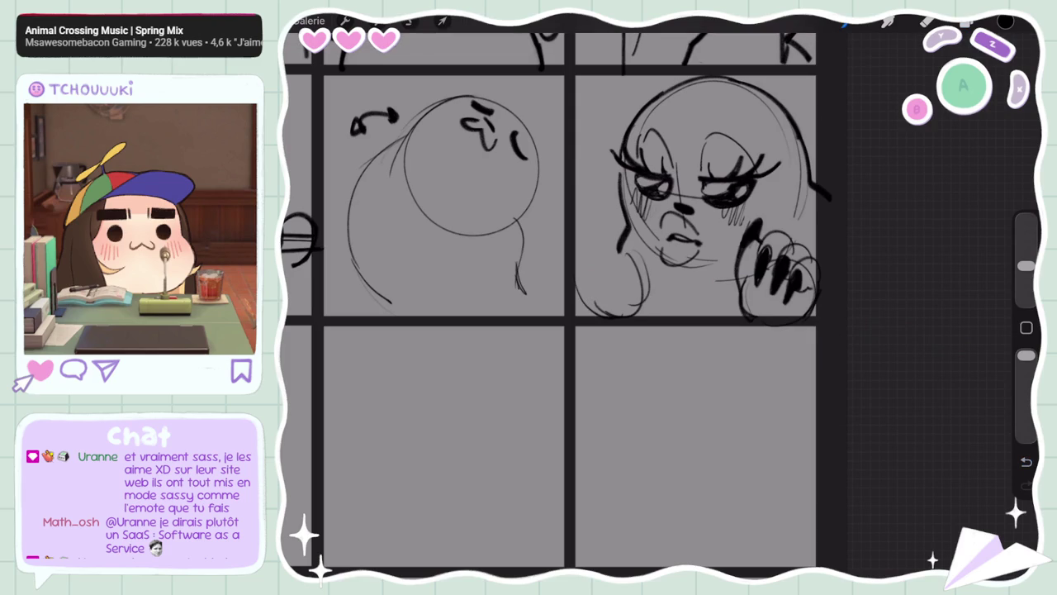
{"action": "left_click_drag", "start_coordinate": [610, 244], "coordinate": [640, 254]}
{"action": "key", "text": "ctrl+z"}
{"action": "key", "text": "ctrl+shift+z"}
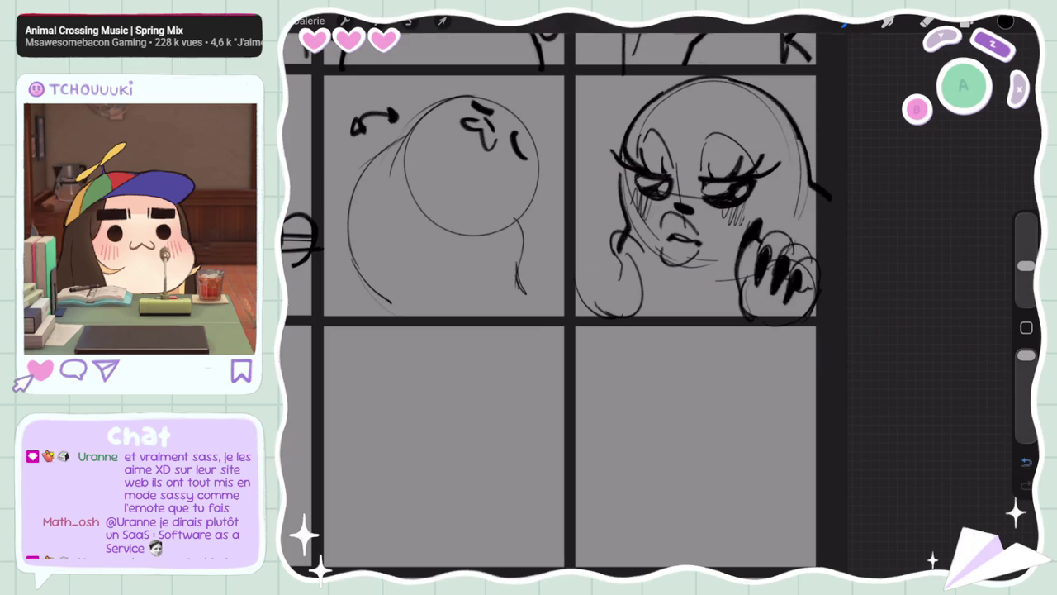
Settle the clawed left paw strokes by undoing and redoing them
{"action": "key", "text": "ctrl+z"}
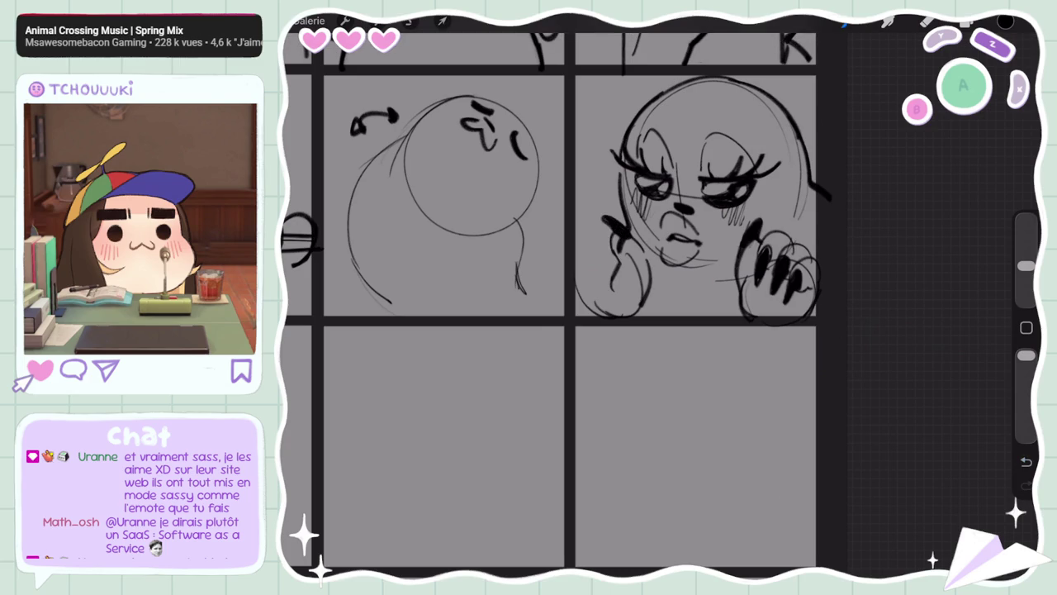
{"action": "key", "text": "ctrl+z"}
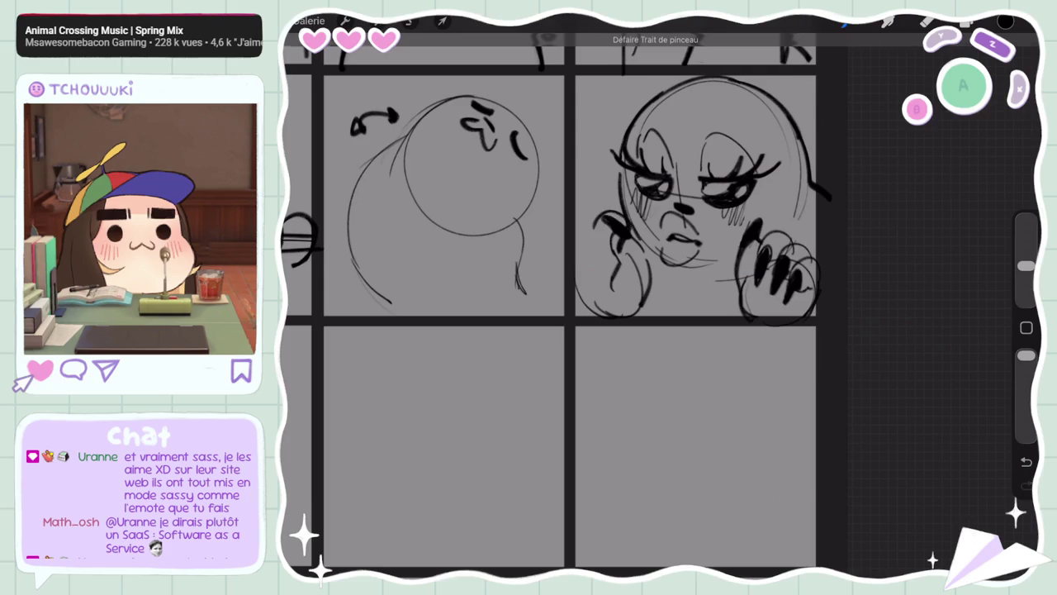
{"action": "key", "text": "ctrl+z"}
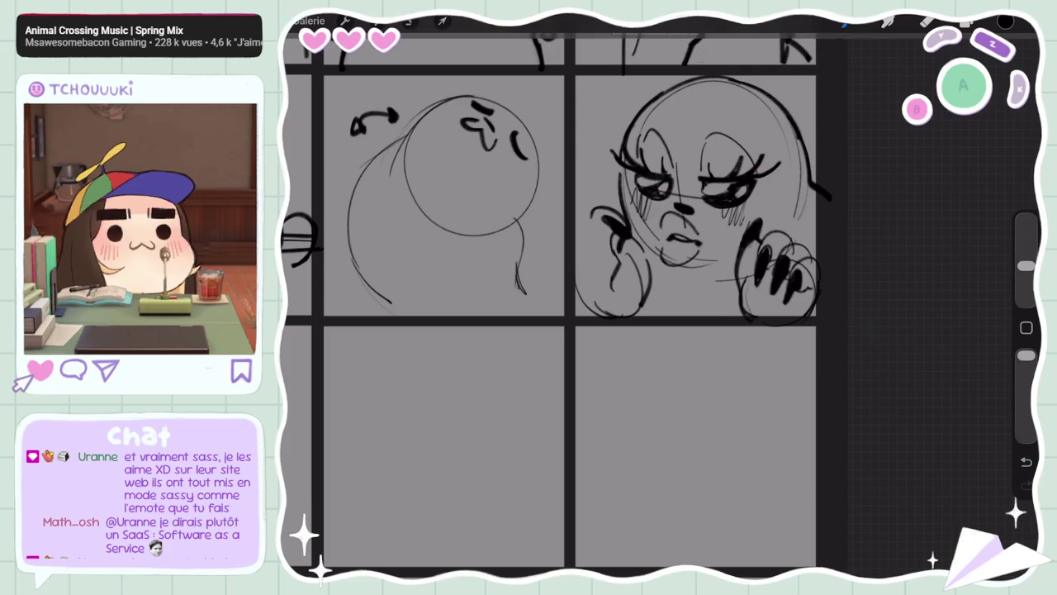
{"action": "key", "text": "ctrl+z"}
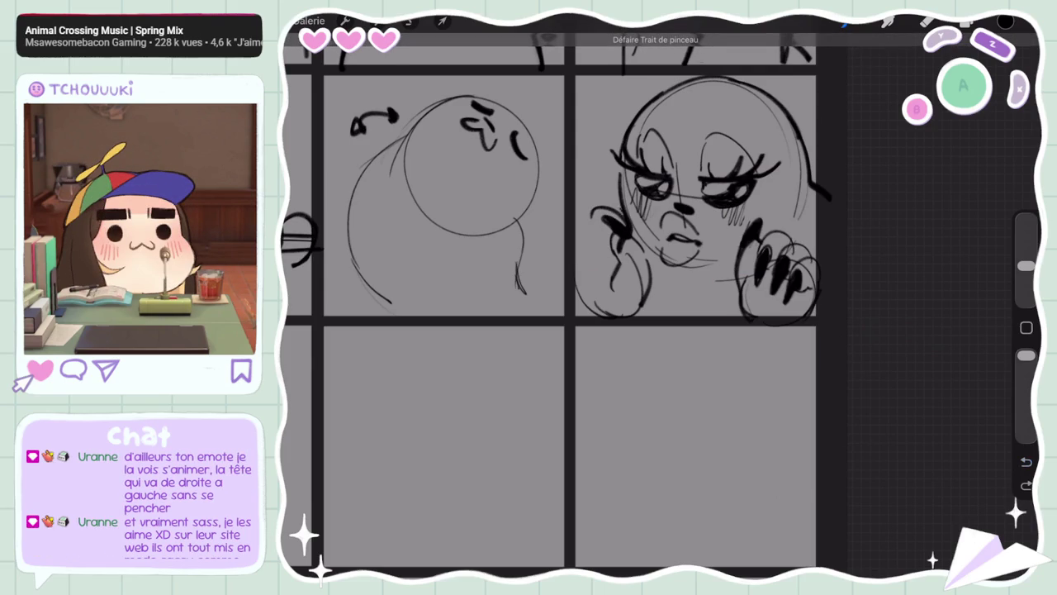
{"action": "key", "text": "ctrl+z"}
{"action": "key", "text": "ctrl+z"}
{"action": "key", "text": "ctrl+shift+z"}
{"action": "key", "text": "ctrl+shift+z"}
{"action": "key", "text": "ctrl+z"}
{"action": "key", "text": "ctrl+shift+z"}
{"action": "key", "text": "ctrl+shift+z"}
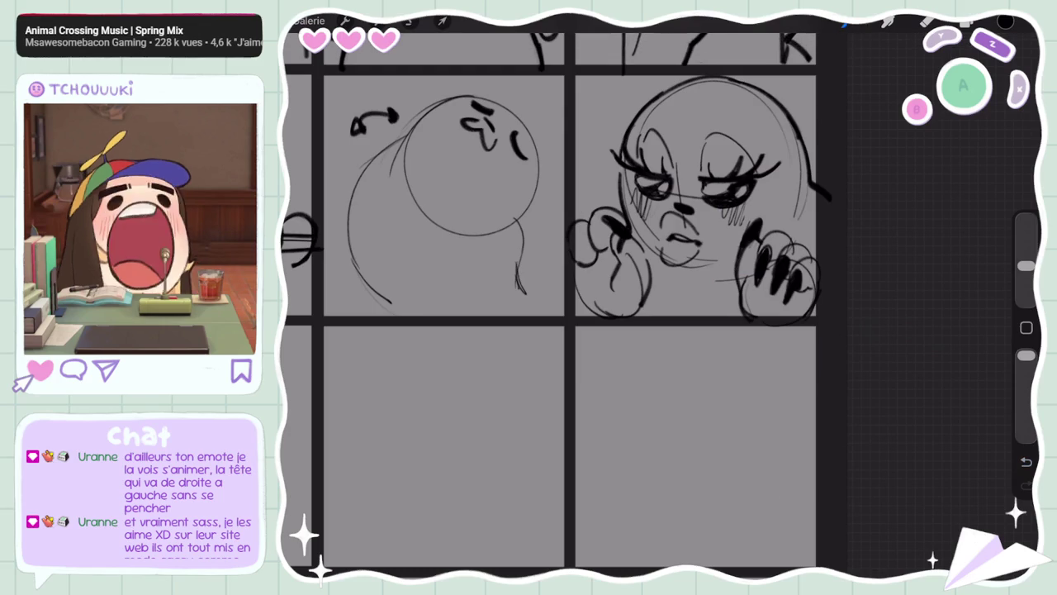
{"action": "key", "text": "ctrl+z"}
{"action": "key", "text": "ctrl+shift+z"}
{"action": "key", "text": "ctrl+shift+z"}
{"action": "key", "text": "ctrl+z"}
{"action": "key", "text": "ctrl+shift+z"}
{"action": "key", "text": "ctrl+shift+z"}
{"action": "key", "text": "ctrl+shift+z"}
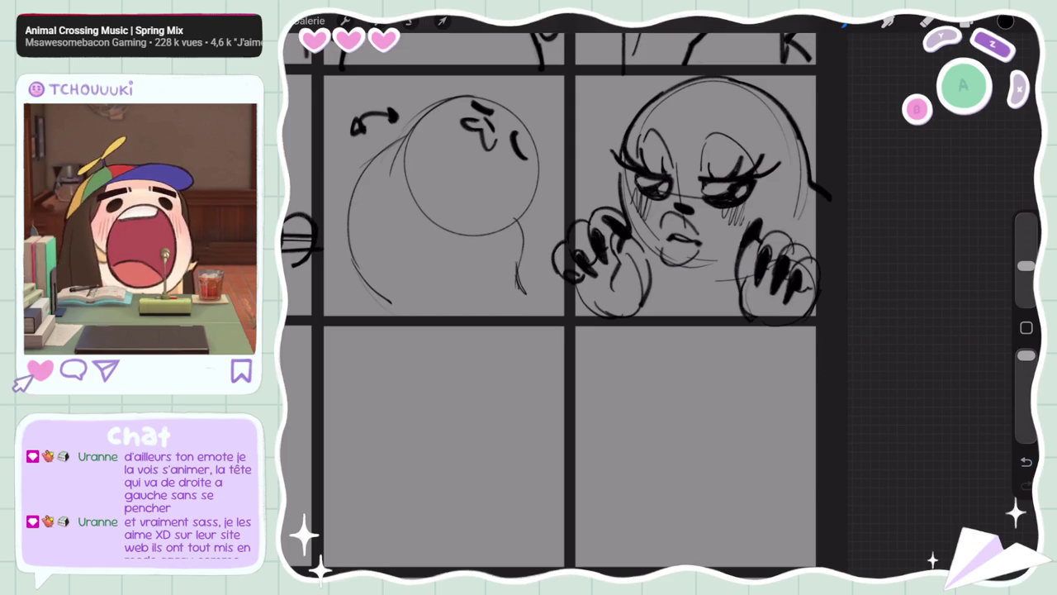
{"action": "left_click", "coordinate": [410, 20]}
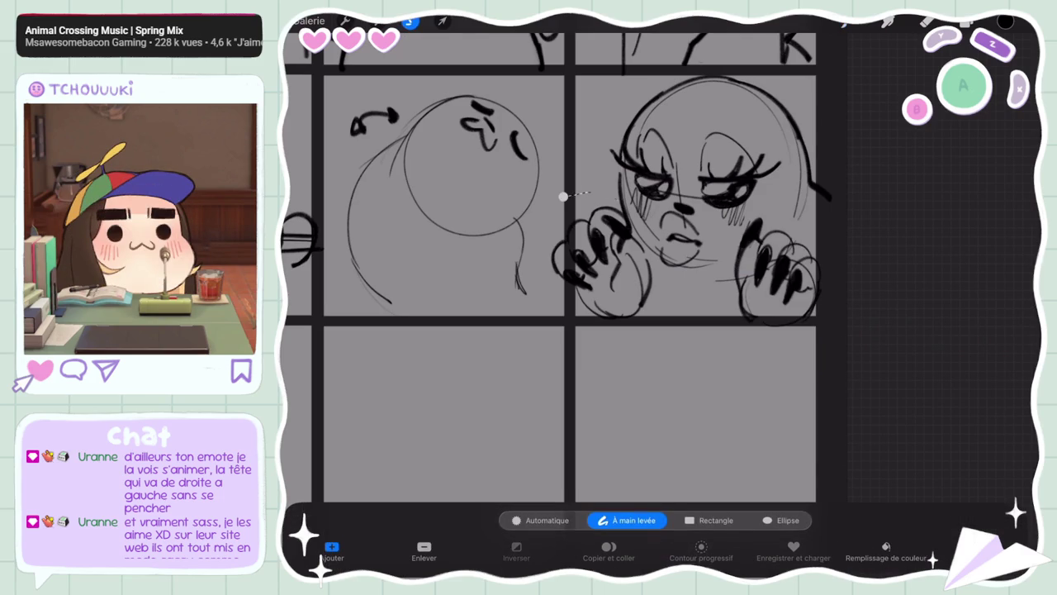
Rotate and reposition the selected left paw against the cheek, then shrink the brush
{"action": "left_click", "coordinate": [443, 21]}
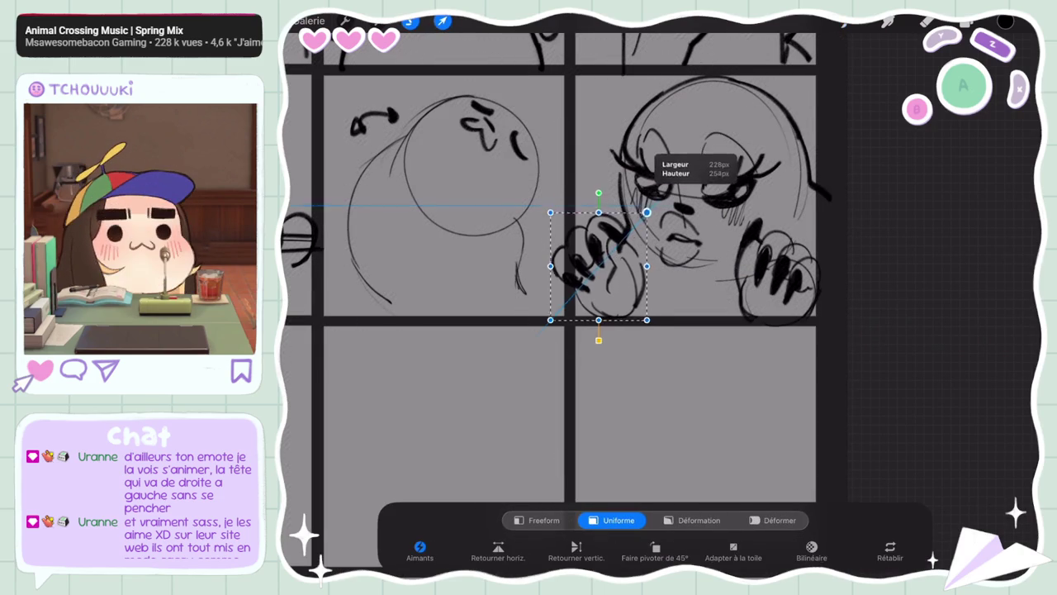
{"action": "left_click", "coordinate": [928, 21]}
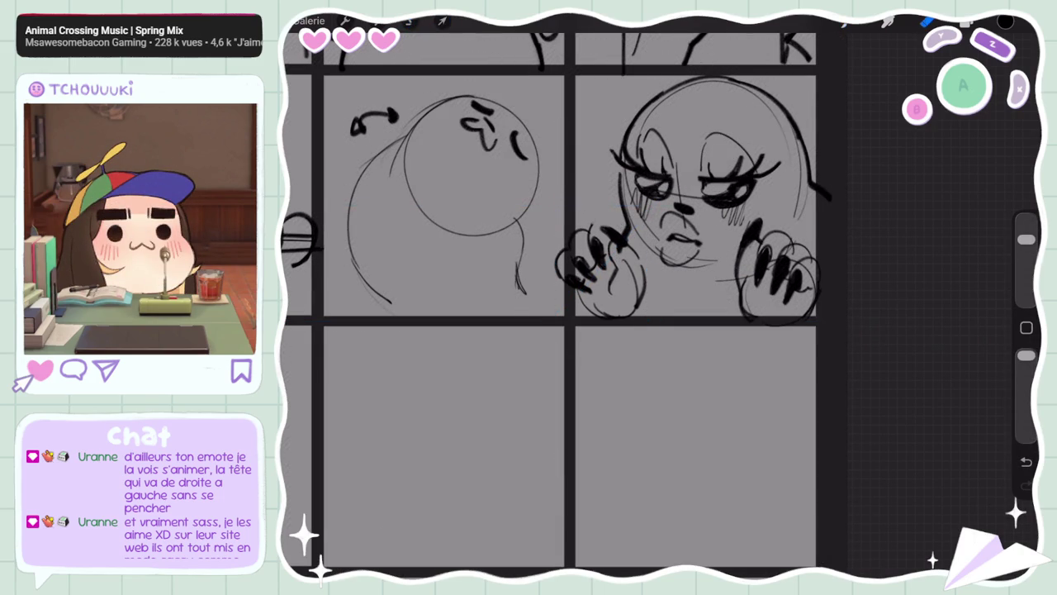
{"action": "left_click_drag", "start_coordinate": [1025, 240], "coordinate": [1025, 266]}
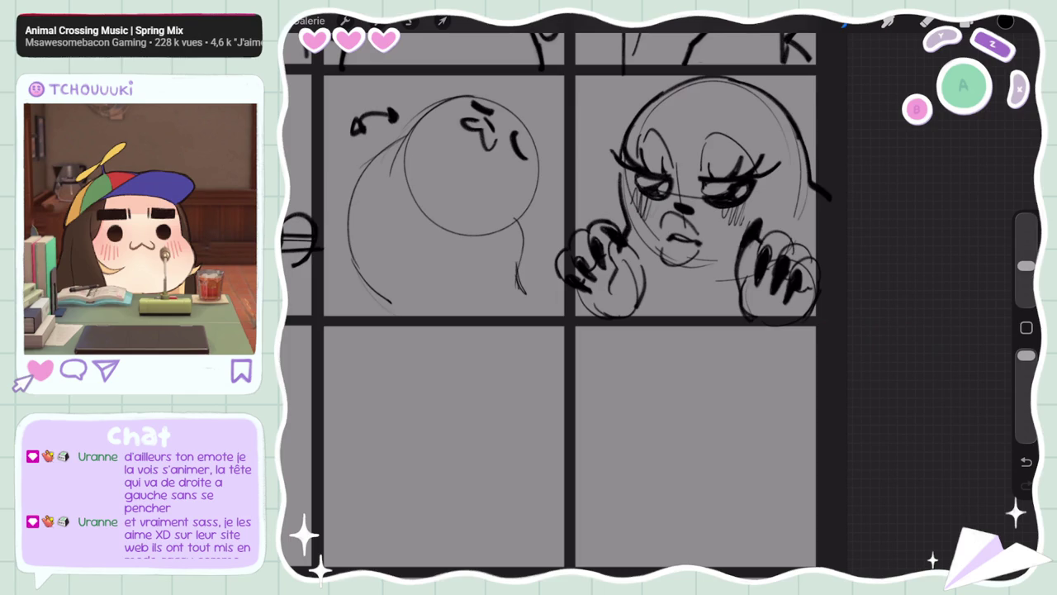
{"action": "left_click", "coordinate": [442, 20]}
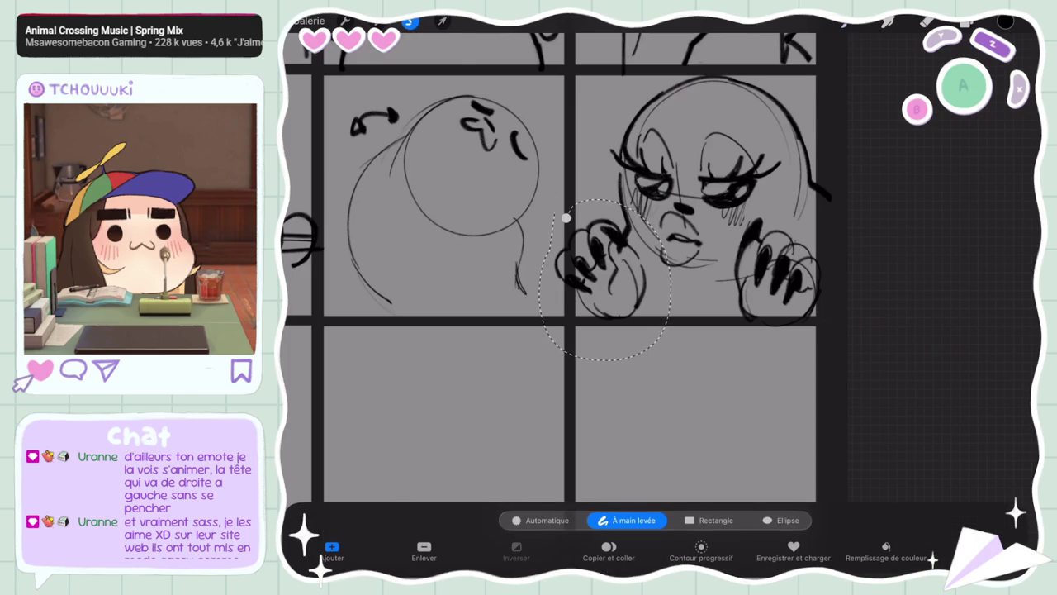
{"action": "left_click_drag", "start_coordinate": [600, 197], "coordinate": [632, 198]}
{"action": "left_click_drag", "start_coordinate": [564, 253], "coordinate": [564, 253]}
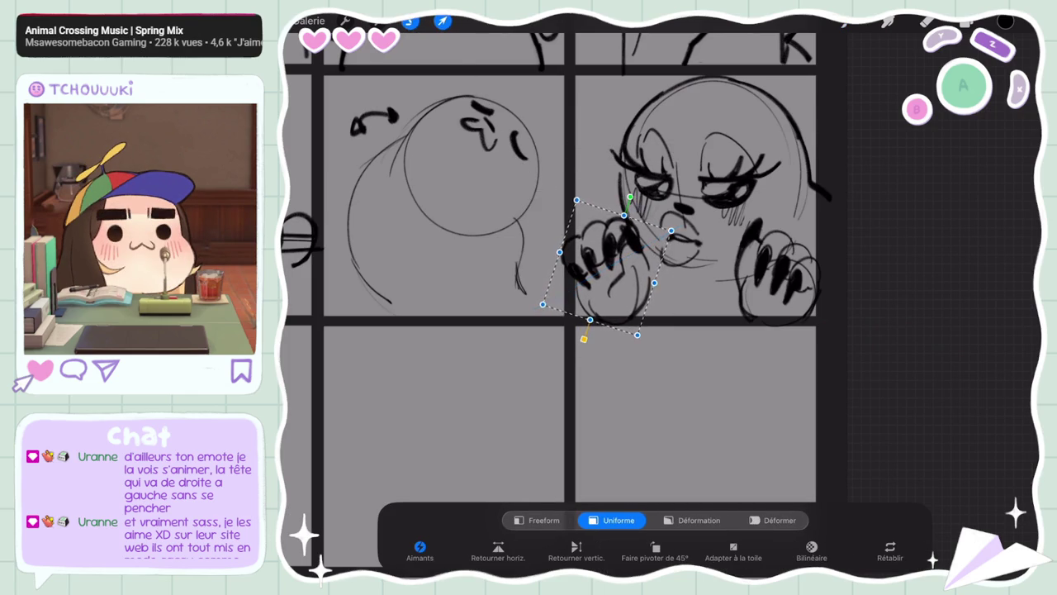
{"action": "left_click_drag", "start_coordinate": [633, 199], "coordinate": [607, 208]}
{"action": "left_click", "coordinate": [442, 21]}
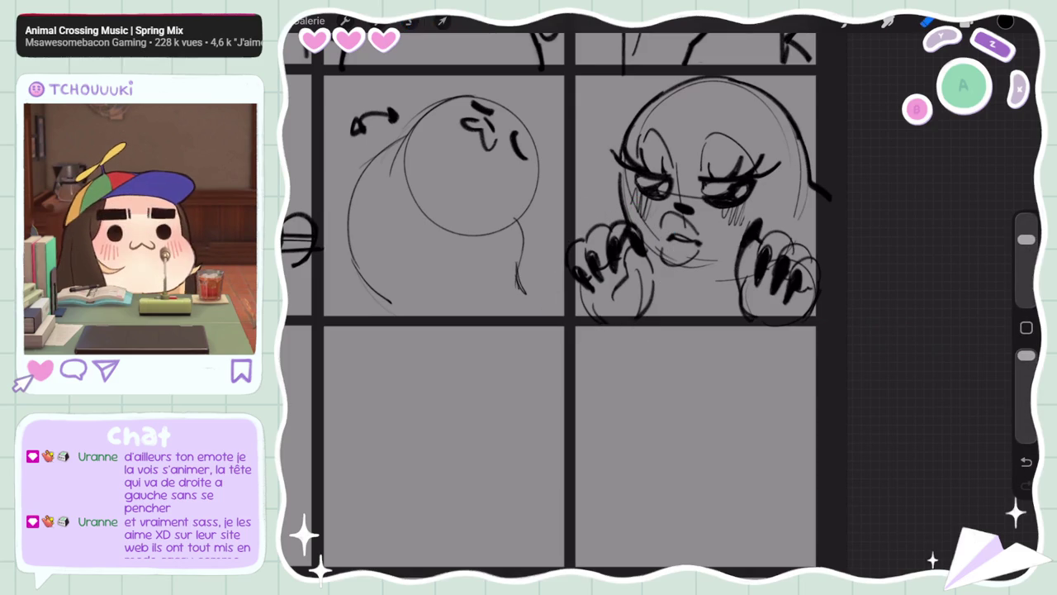
{"action": "left_click_drag", "start_coordinate": [1026, 240], "coordinate": [1026, 265]}
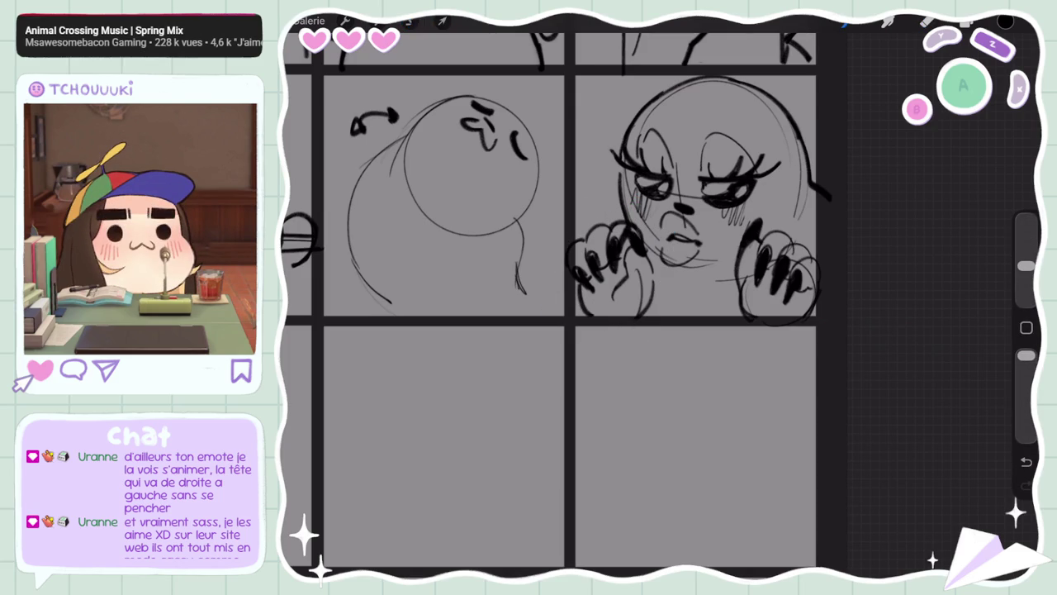
Undo the stray stroke near the left paw and switch to the Eraser
{"action": "key", "text": "ctrl+z"}
{"action": "mouse_move", "coordinate": [1027, 265]}
{"action": "left_mouse_down"}
{"action": "mouse_move", "coordinate": [1026, 239]}
{"action": "mouse_move", "coordinate": [1027, 265]}
{"action": "left_mouse_up"}
{"action": "key", "text": "ctrl+z"}
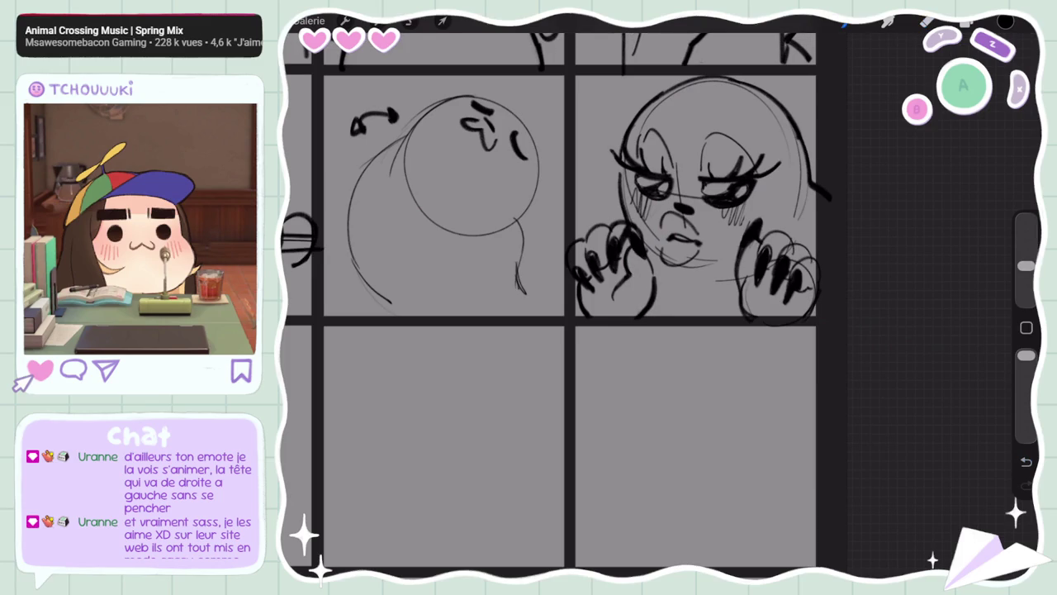
{"action": "key", "text": "ctrl+shift+z"}
{"action": "key", "text": "e"}
{"action": "key", "text": "ctrl+z"}
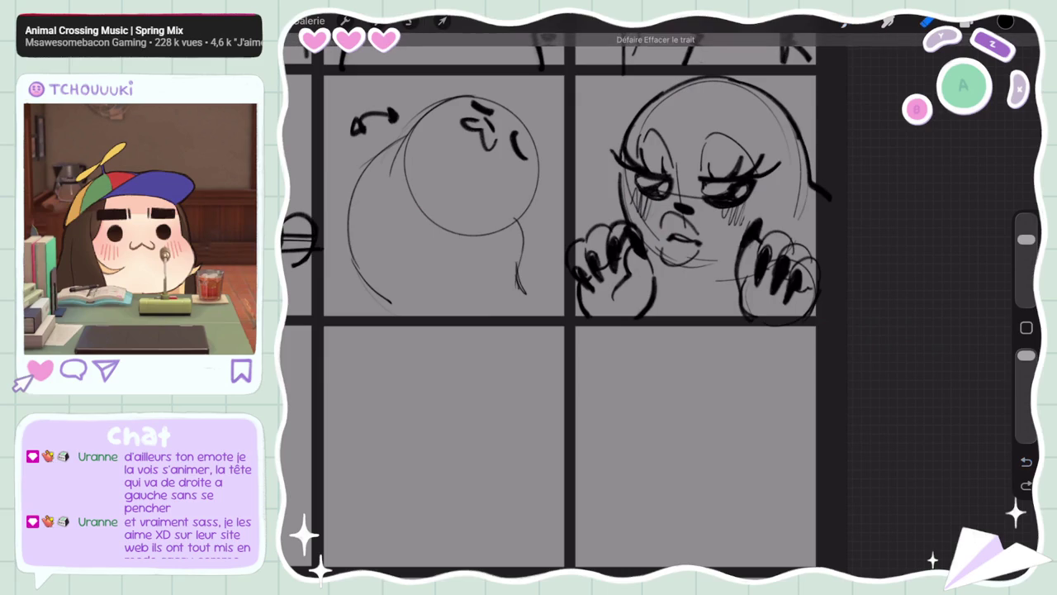
{"action": "key", "text": "ctrl+0"}
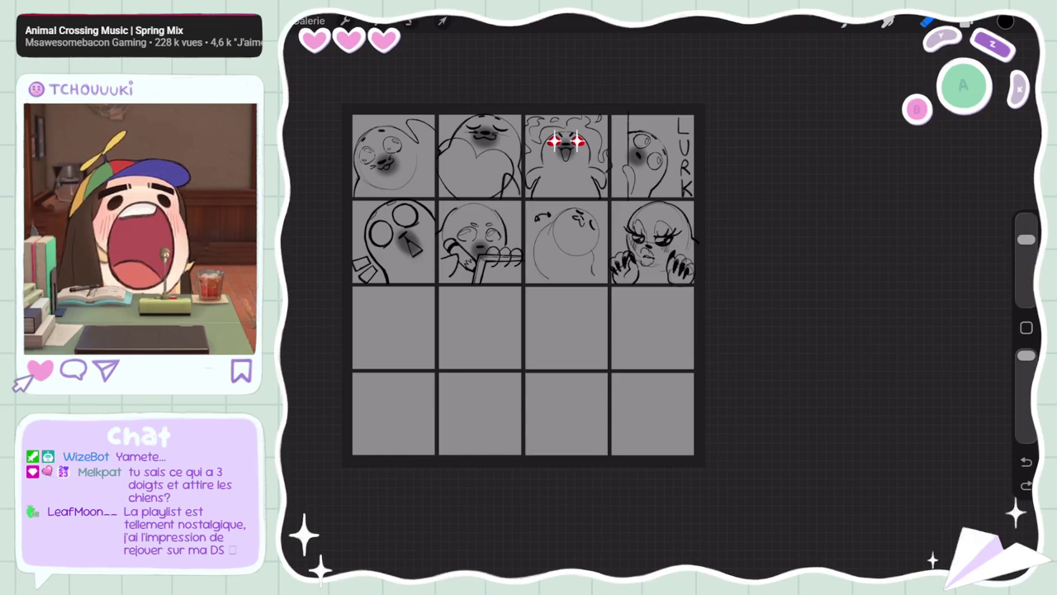
Select the face layer Calque 2 and toggle its visibility to check the paws
{"action": "left_click_drag", "start_coordinate": [1026, 238], "coordinate": [1026, 265]}
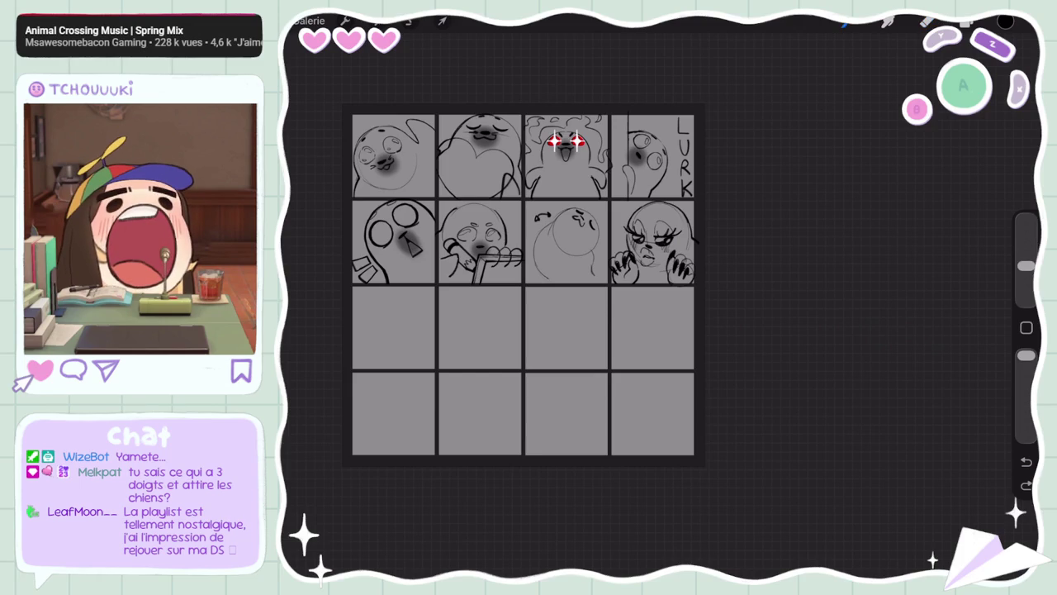
{"action": "scroll", "coordinate": [553, 242], "scroll_direction": "up", "scroll_amount": 5}
{"action": "scroll", "coordinate": [592, 270], "scroll_direction": "down", "scroll_amount": 5}
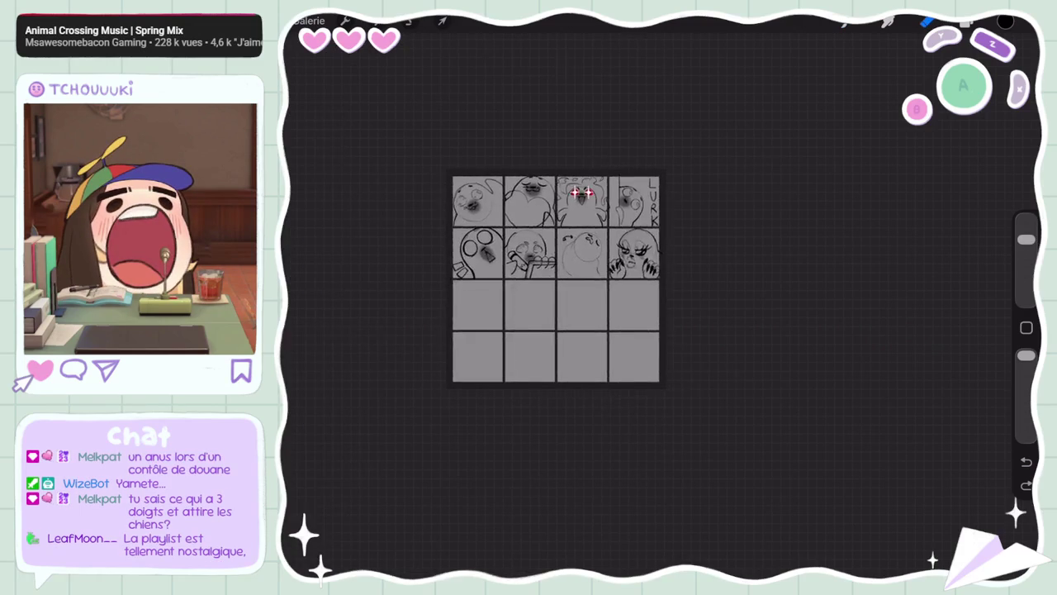
{"action": "scroll", "coordinate": [593, 270], "scroll_direction": "down", "scroll_amount": 2}
{"action": "scroll", "coordinate": [593, 270], "scroll_direction": "down", "scroll_amount": 1}
{"action": "scroll", "coordinate": [606, 259], "scroll_direction": "up", "scroll_amount": 5}
{"action": "scroll", "coordinate": [606, 259], "scroll_direction": "up", "scroll_amount": 5}
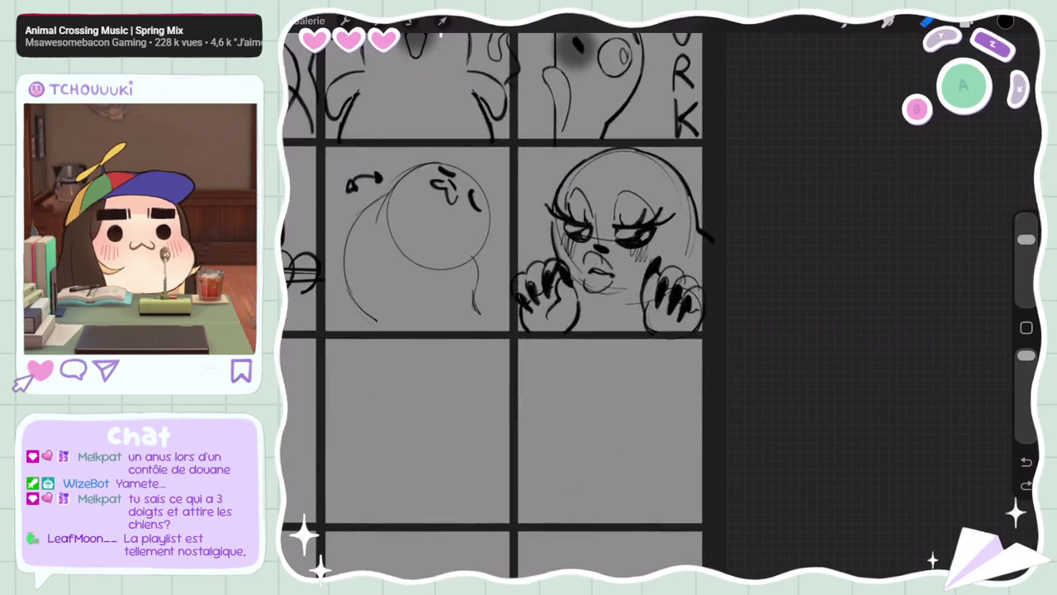
{"action": "left_click", "coordinate": [966, 21]}
{"action": "left_click", "coordinate": [892, 394]}
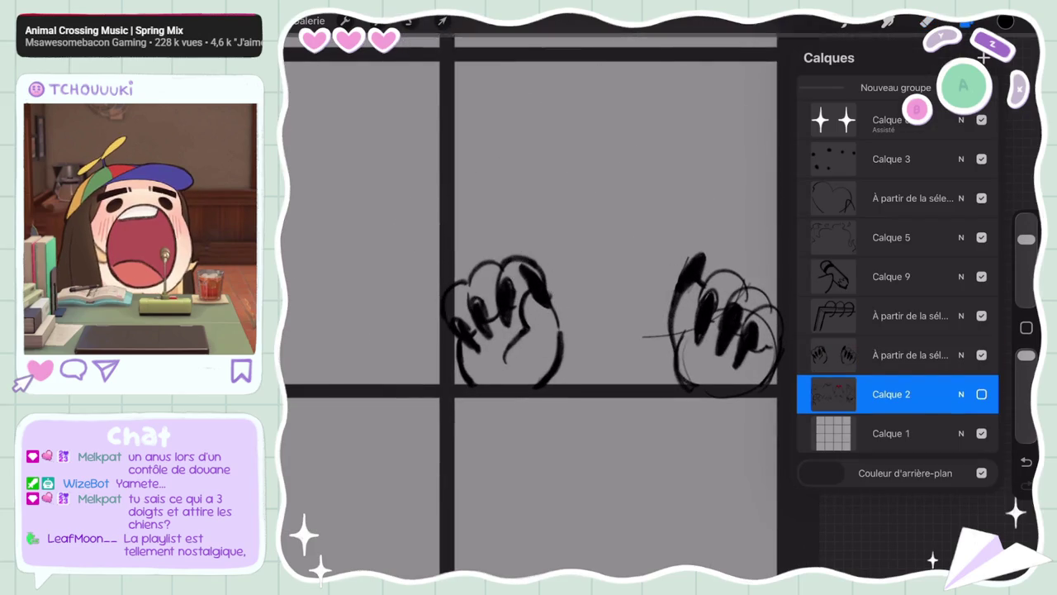
{"action": "left_click", "coordinate": [926, 21]}
Add small pencil strokes refining the seal's pouting mouth
{"action": "scroll", "coordinate": [578, 289], "scroll_direction": "up", "scroll_amount": 2}
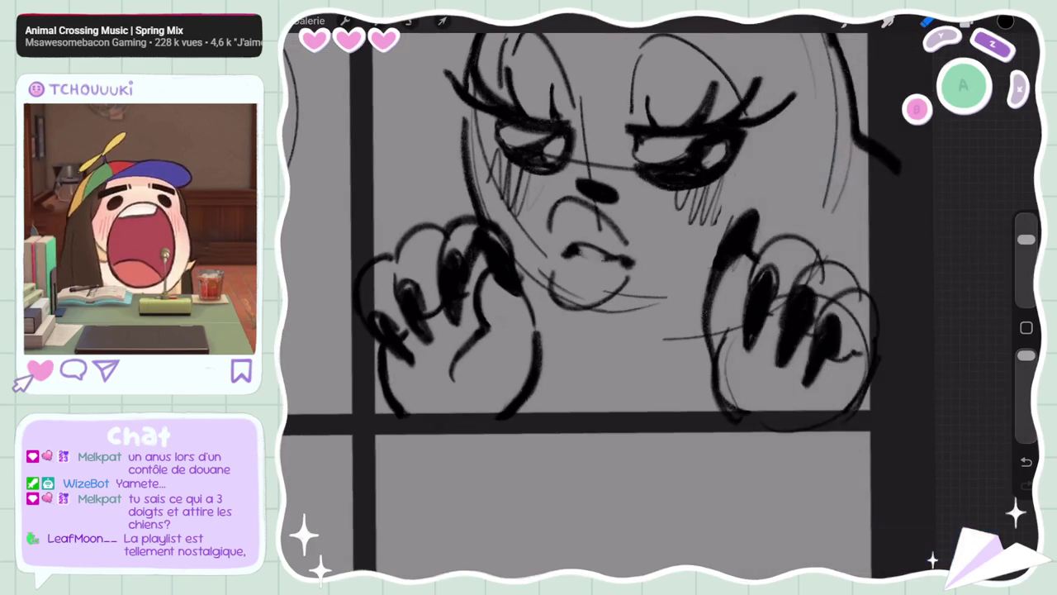
{"action": "left_click_drag", "start_coordinate": [1026, 240], "coordinate": [1026, 265]}
{"action": "key", "text": "ctrl+z"}
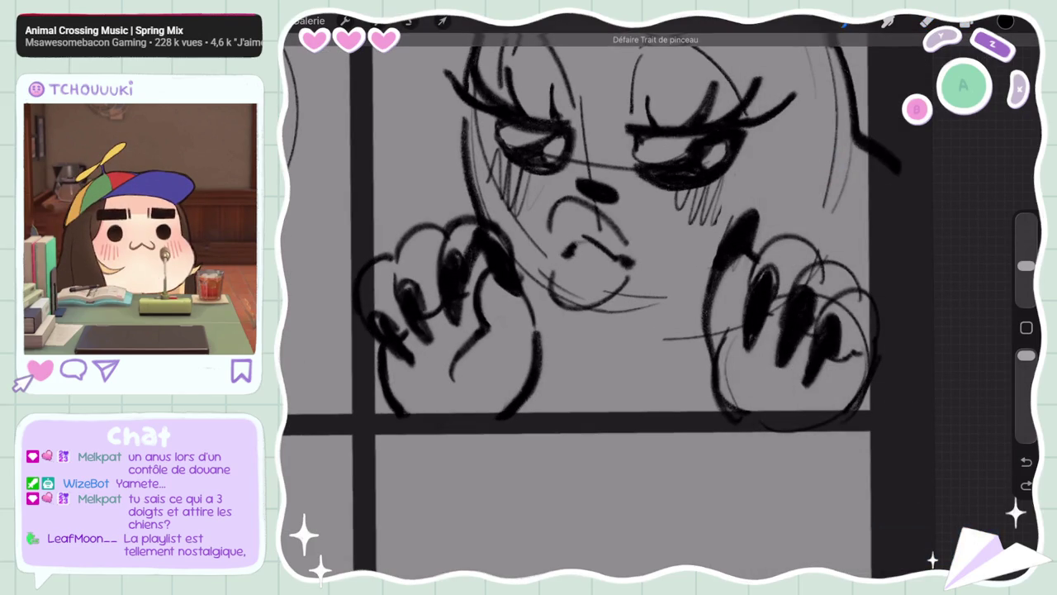
{"action": "mouse_move", "coordinate": [565, 248]}
{"action": "left_mouse_down"}
{"action": "mouse_move", "coordinate": [593, 236]}
{"action": "mouse_move", "coordinate": [616, 268]}
{"action": "left_mouse_up"}
{"action": "scroll", "coordinate": [608, 297], "scroll_direction": "down", "scroll_amount": 5}
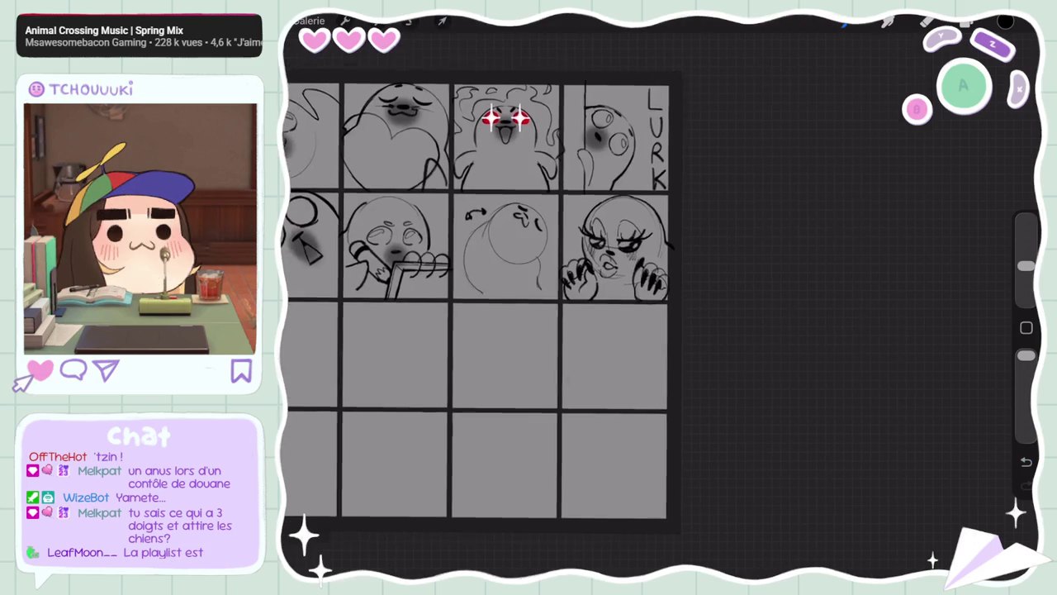
Erase stray lines along the face edge and below the mouth, plus blush hatching near the eyes
{"action": "scroll", "coordinate": [615, 248], "scroll_direction": "up", "scroll_amount": 5}
{"action": "left_click_drag", "start_coordinate": [1026, 265], "coordinate": [1026, 239]}
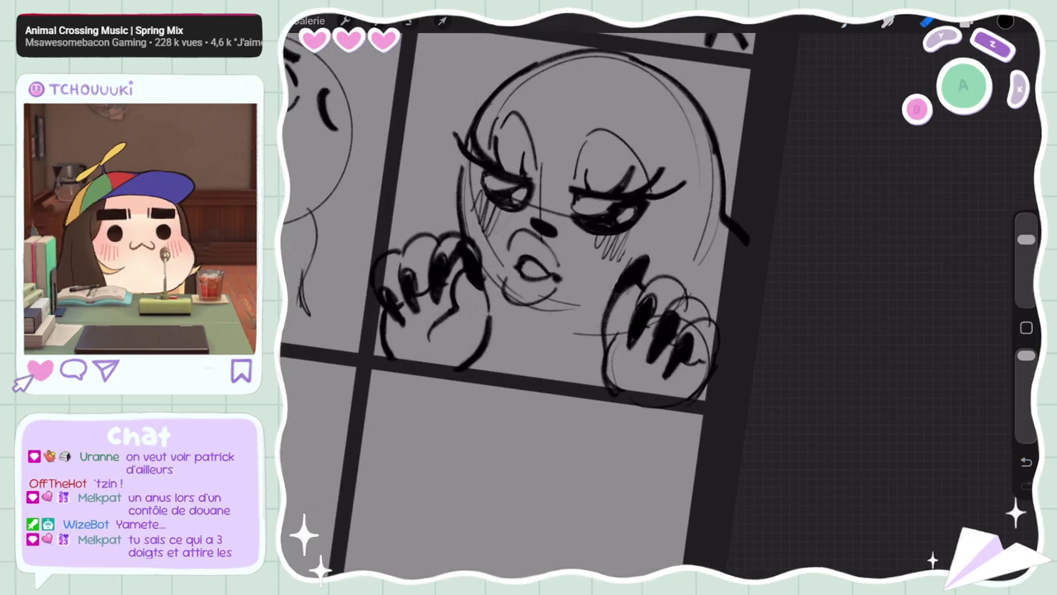
{"action": "left_click", "coordinate": [1026, 462]}
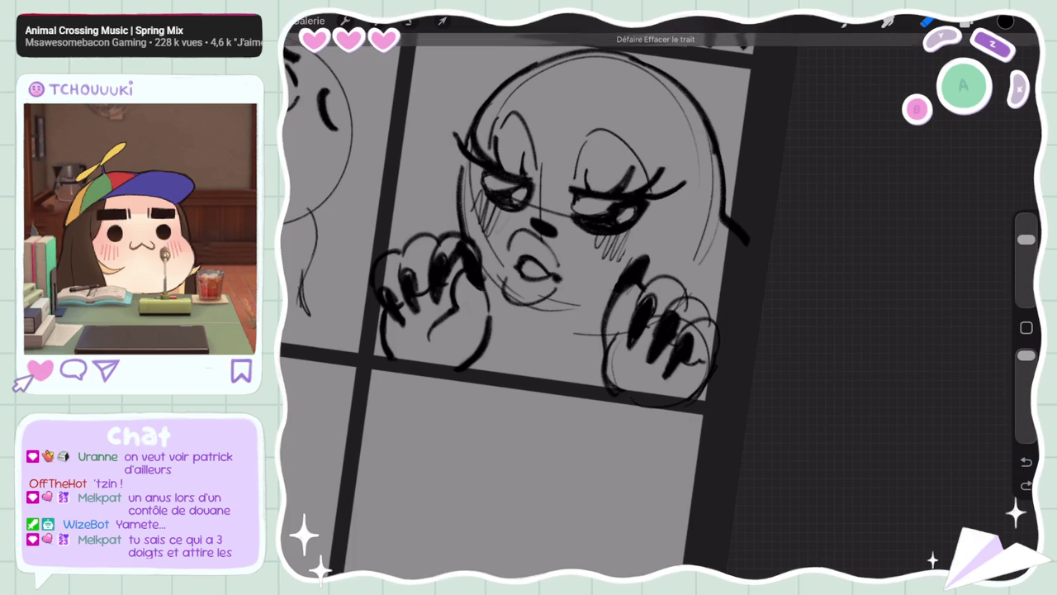
{"action": "key", "text": "ctrl+z"}
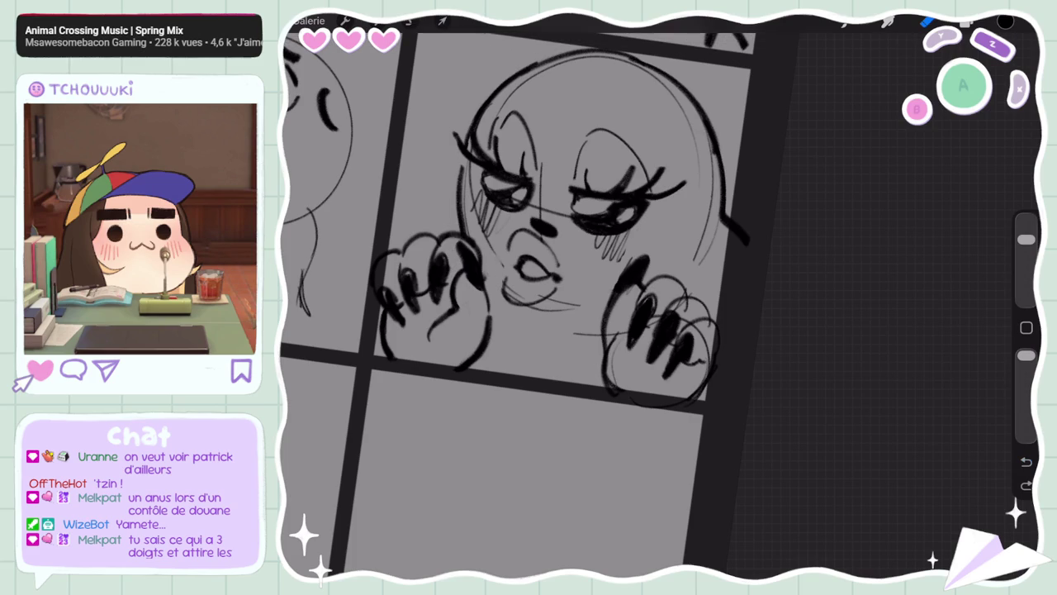
{"action": "left_click_drag", "start_coordinate": [490, 247], "coordinate": [470, 170]}
{"action": "mouse_move", "coordinate": [580, 302]}
{"action": "left_mouse_down"}
{"action": "mouse_move", "coordinate": [541, 311]}
{"action": "mouse_move", "coordinate": [505, 287]}
{"action": "left_mouse_up"}
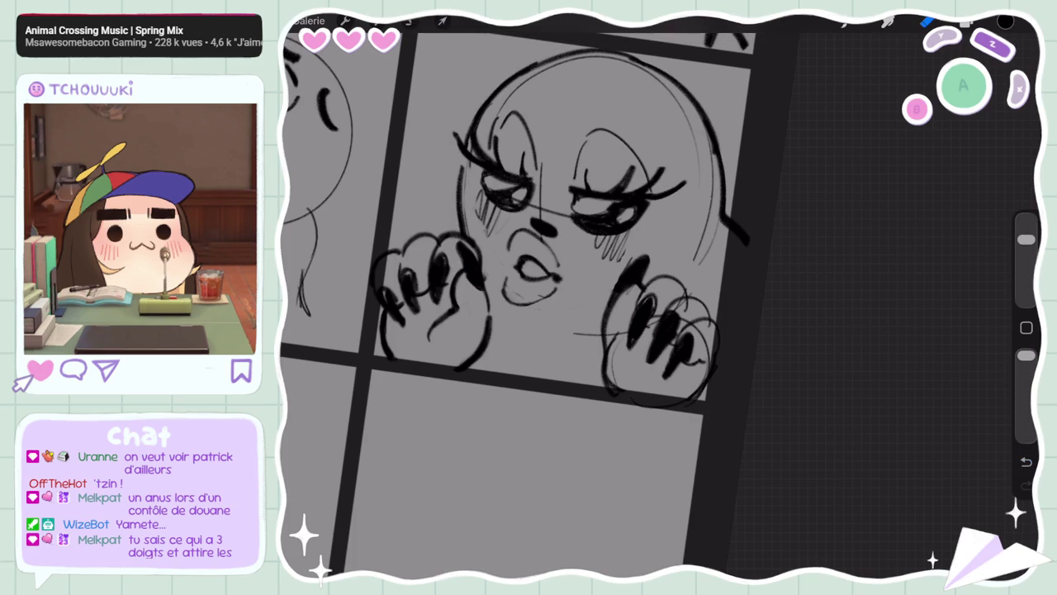
{"action": "mouse_move", "coordinate": [614, 256]}
{"action": "left_mouse_down"}
{"action": "mouse_move", "coordinate": [617, 237]}
{"action": "mouse_move", "coordinate": [595, 236]}
{"action": "left_mouse_up"}
{"action": "left_click_drag", "start_coordinate": [499, 225], "coordinate": [479, 185]}
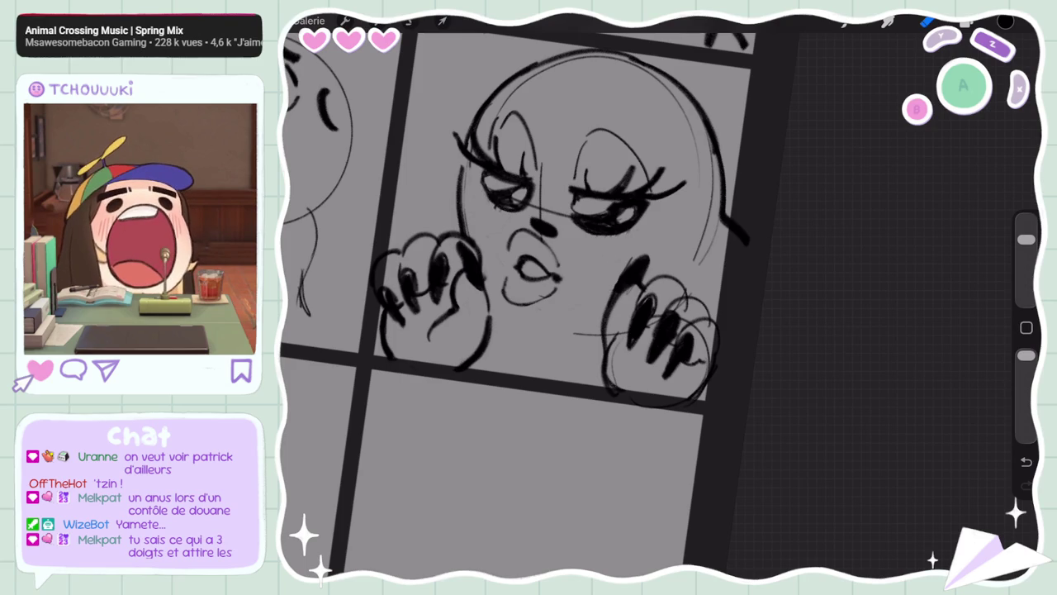
{"action": "left_click_drag", "start_coordinate": [698, 258], "coordinate": [727, 214]}
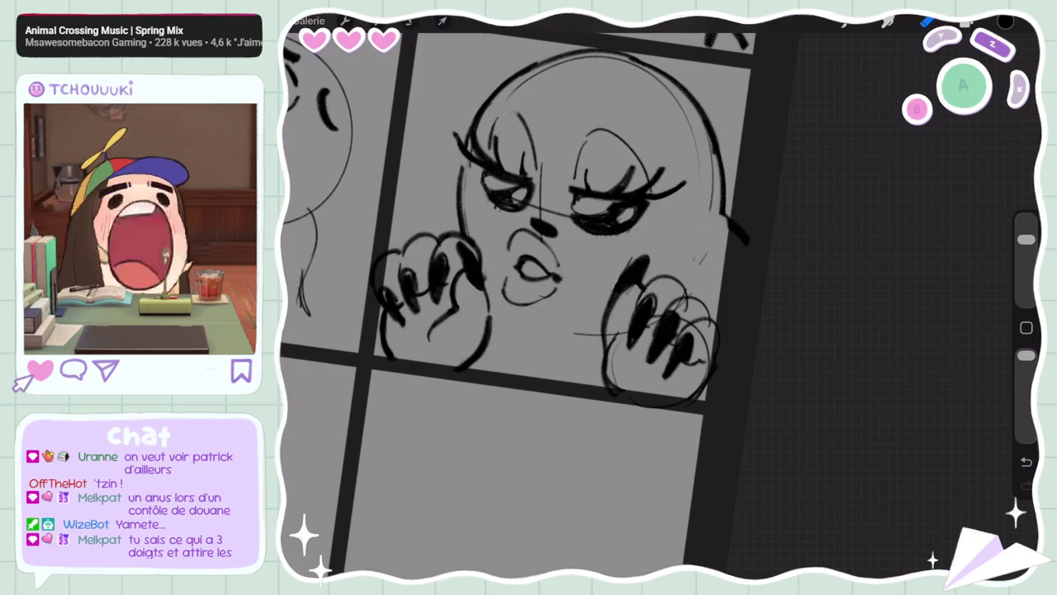
{"action": "scroll", "coordinate": [537, 298], "scroll_direction": "down", "scroll_amount": 5}
{"action": "scroll", "coordinate": [536, 297], "scroll_direction": "up", "scroll_amount": 4}
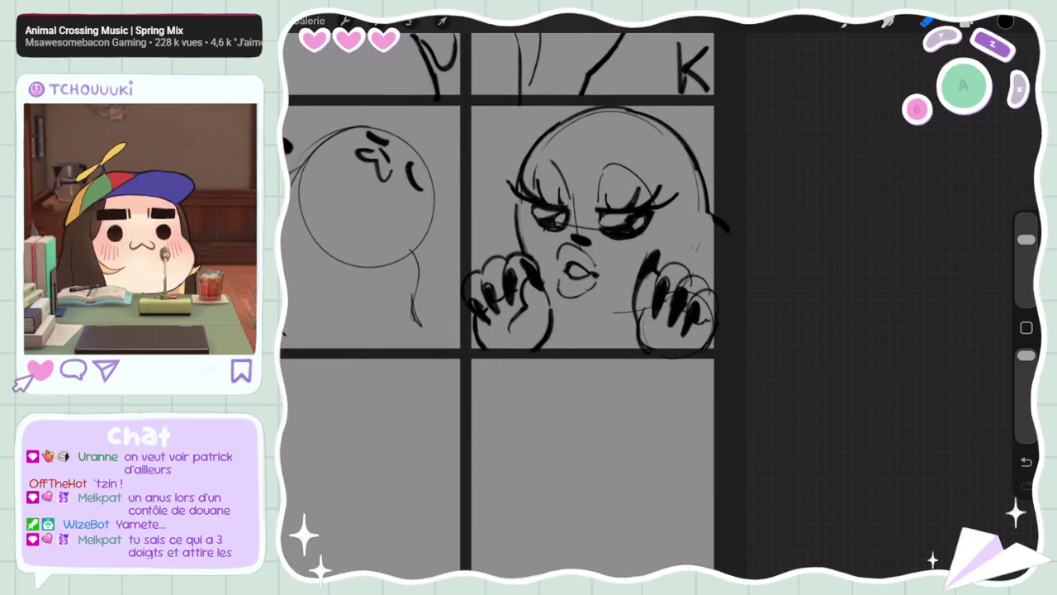
On Calque 3, shade softly around the seal's mouth with the soft brush
{"action": "left_click", "coordinate": [966, 21]}
{"action": "left_click", "coordinate": [892, 159]}
{"action": "left_click", "coordinate": [966, 21]}
{"action": "left_click", "coordinate": [844, 21]}
{"action": "left_click", "coordinate": [895, 247]}
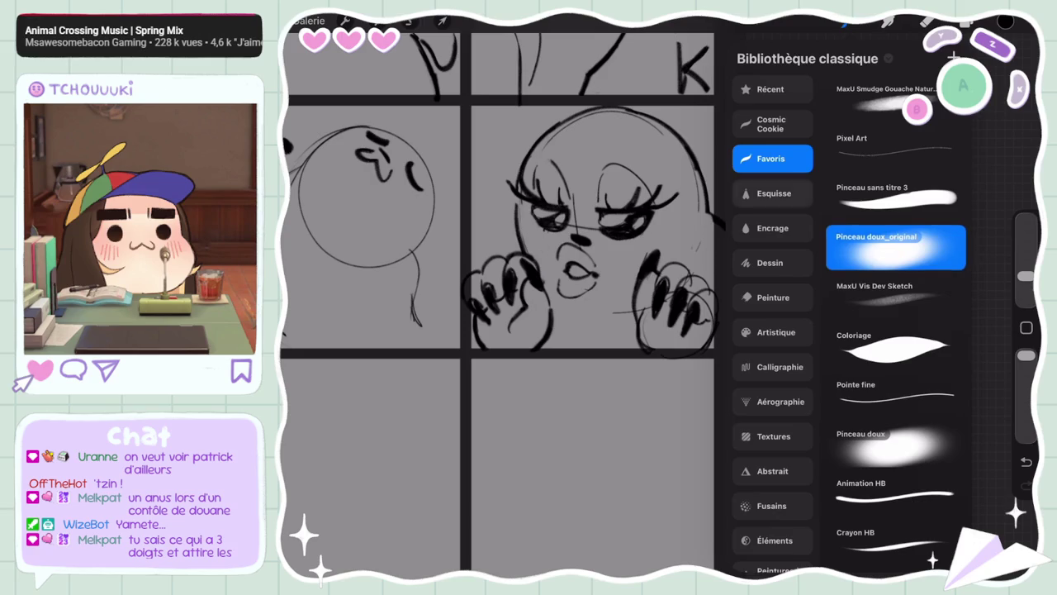
{"action": "left_click_drag", "start_coordinate": [537, 248], "coordinate": [628, 273]}
{"action": "key", "text": "ctrl+z"}
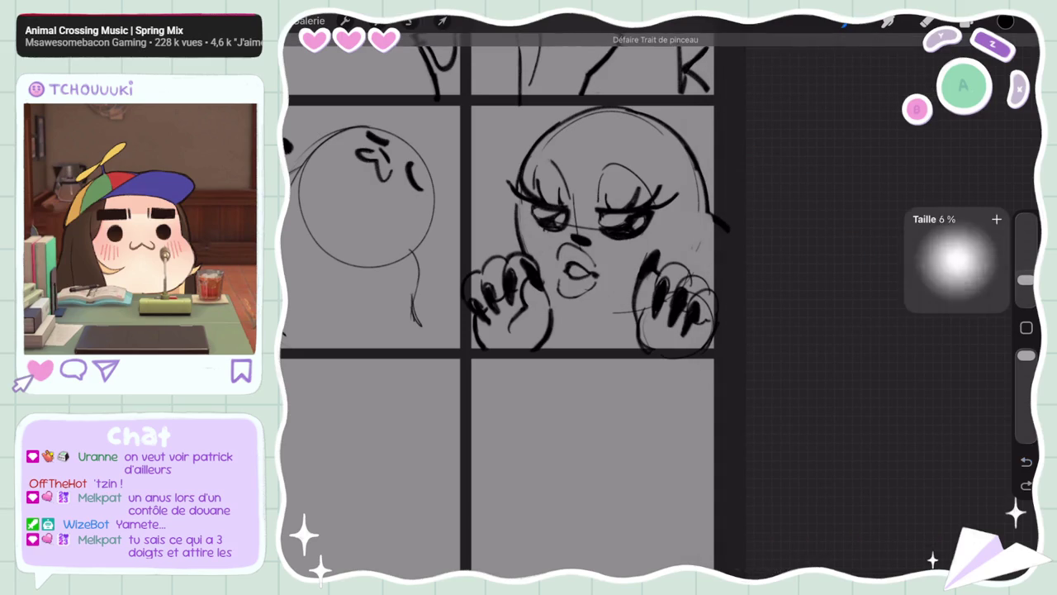
{"action": "left_click_drag", "start_coordinate": [1025, 286], "coordinate": [1025, 279]}
{"action": "left_click_drag", "start_coordinate": [561, 239], "coordinate": [594, 273]}
{"action": "left_click_drag", "start_coordinate": [569, 240], "coordinate": [619, 289]}
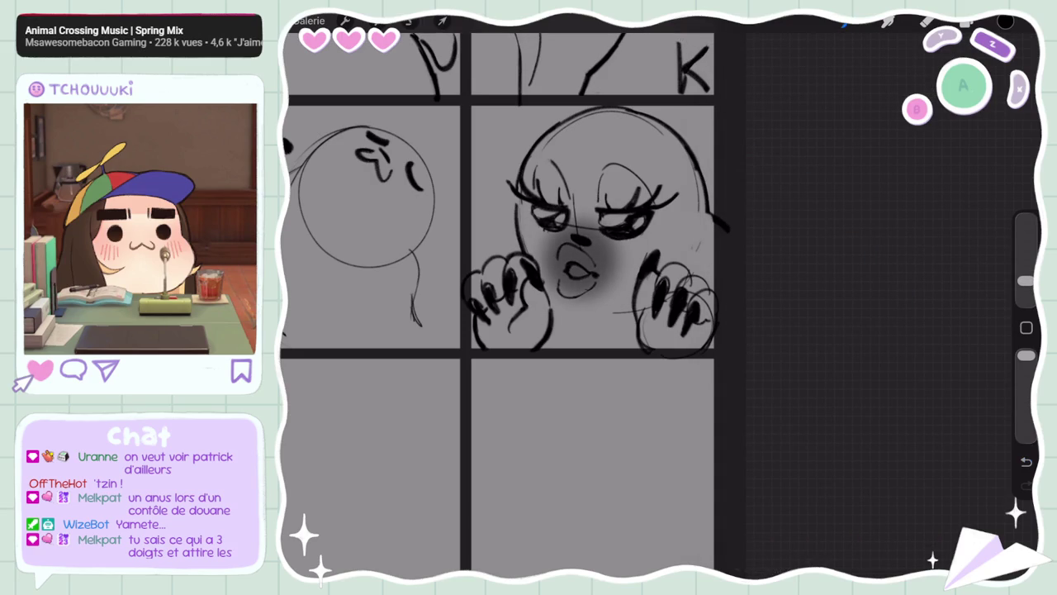
Lighten the mouth shading with the eraser and set the brush size to 4%
{"action": "left_click_drag", "start_coordinate": [1025, 281], "coordinate": [1025, 239]}
{"action": "left_click", "coordinate": [926, 21]}
{"action": "mouse_move", "coordinate": [568, 255]}
{"action": "left_mouse_down"}
{"action": "mouse_move", "coordinate": [593, 274]}
{"action": "mouse_move", "coordinate": [562, 263]}
{"action": "mouse_move", "coordinate": [565, 293]}
{"action": "left_mouse_up"}
{"action": "left_click_drag", "start_coordinate": [562, 274], "coordinate": [563, 294]}
{"action": "left_click_drag", "start_coordinate": [1025, 239], "coordinate": [1024, 281]}
{"action": "left_click_drag", "start_coordinate": [648, 219], "coordinate": [685, 256]}
{"action": "left_click_drag", "start_coordinate": [503, 204], "coordinate": [545, 247]}
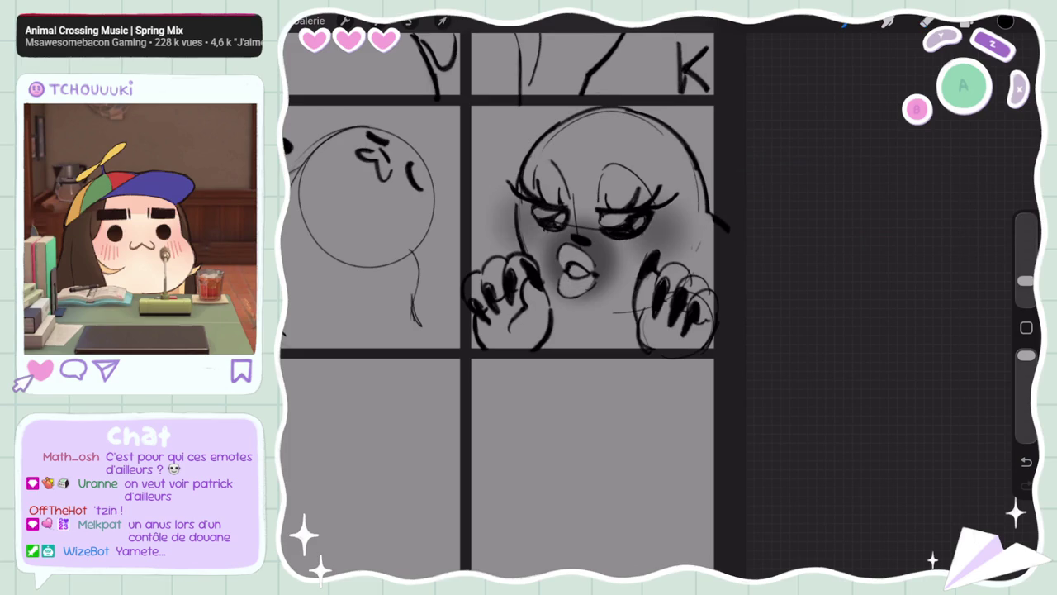
{"action": "key", "text": "ctrl+z"}
{"action": "key", "text": "ctrl+z"}
{"action": "left_click_drag", "start_coordinate": [1025, 280], "coordinate": [1025, 284]}
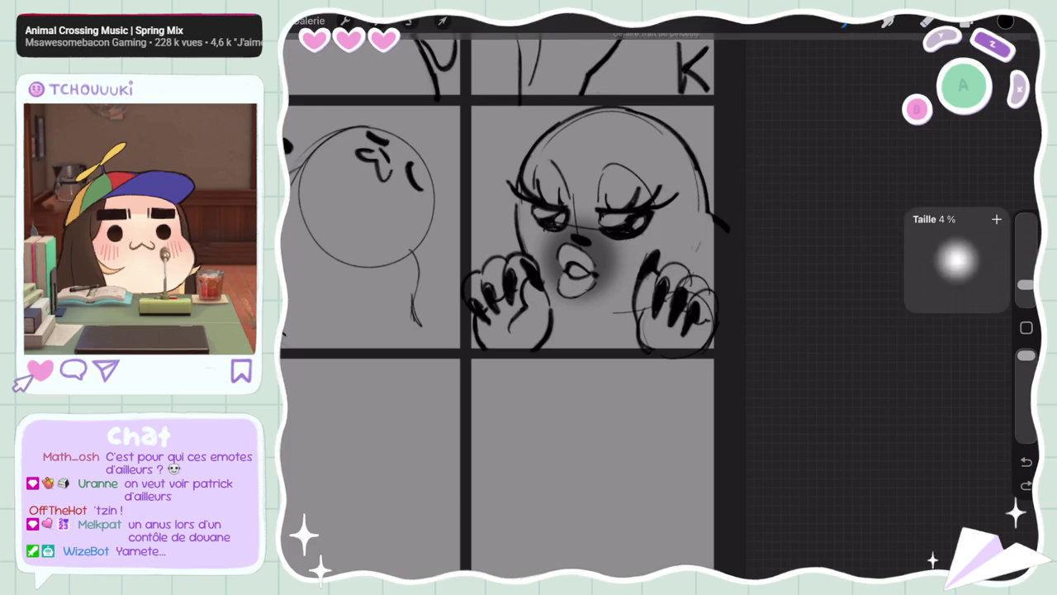
On a new layer, paint pink-red blush on both cheeks
{"action": "left_click", "coordinate": [967, 21]}
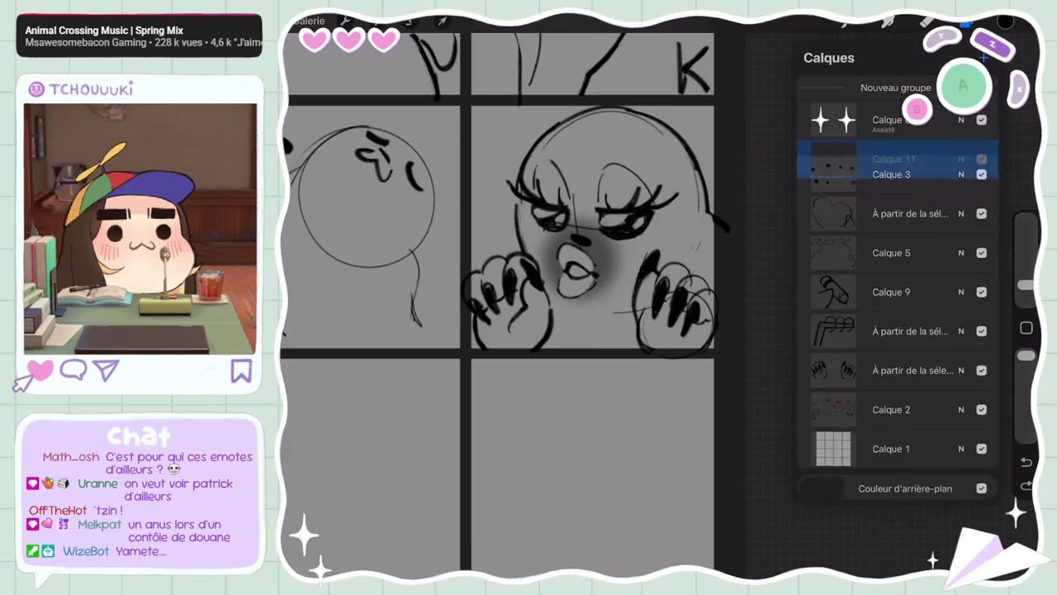
{"action": "left_click", "coordinate": [1005, 21]}
{"action": "left_click", "coordinate": [912, 122]}
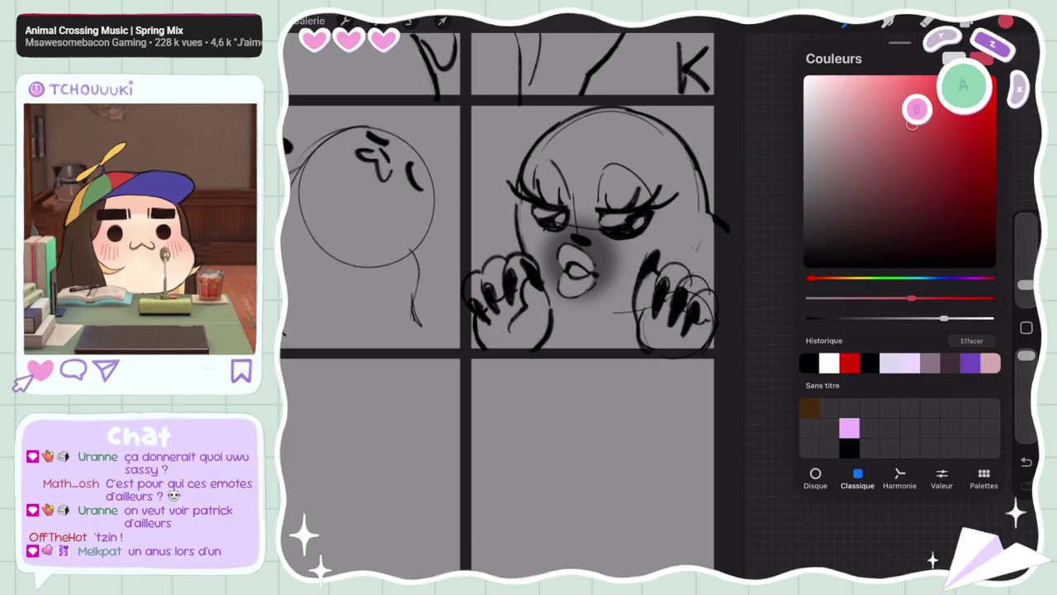
{"action": "left_click", "coordinate": [661, 231]}
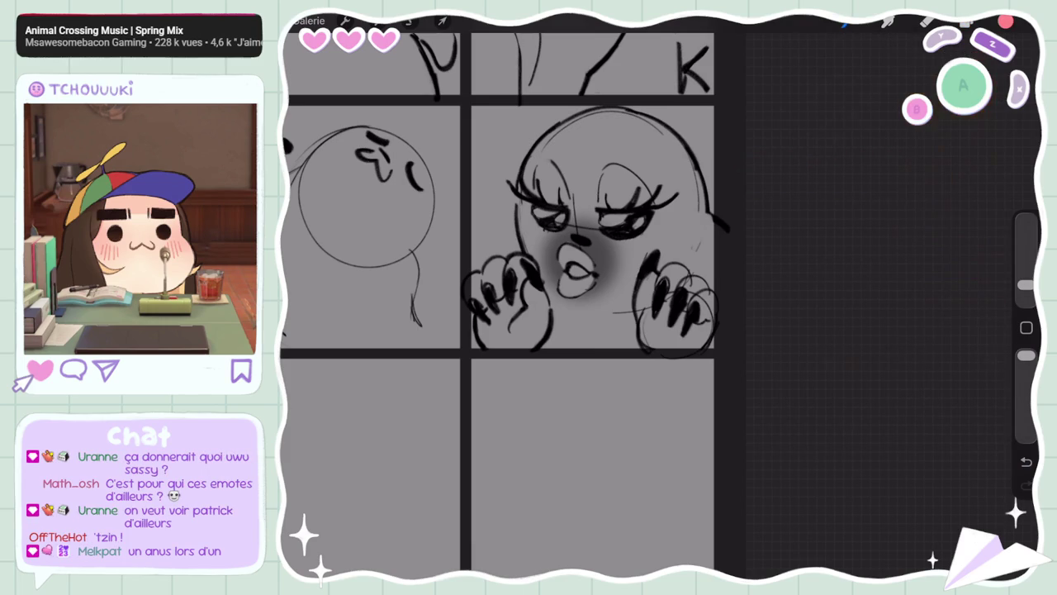
{"action": "left_click_drag", "start_coordinate": [669, 239], "coordinate": [648, 221]}
{"action": "left_click_drag", "start_coordinate": [545, 224], "coordinate": [519, 213]}
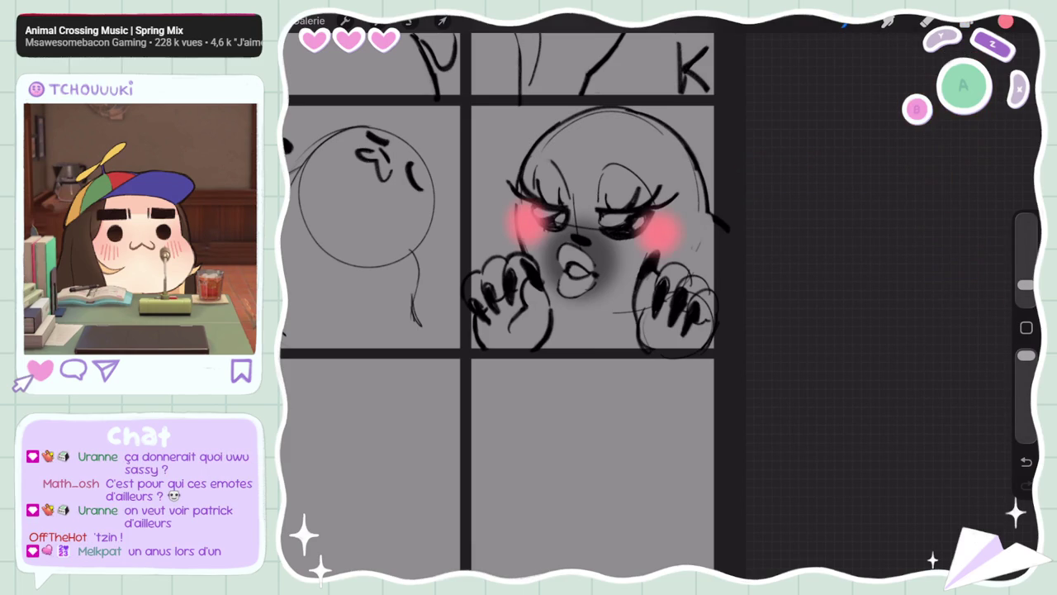
{"action": "key", "text": "ctrl+z"}
{"action": "key", "text": "ctrl+shift+z"}
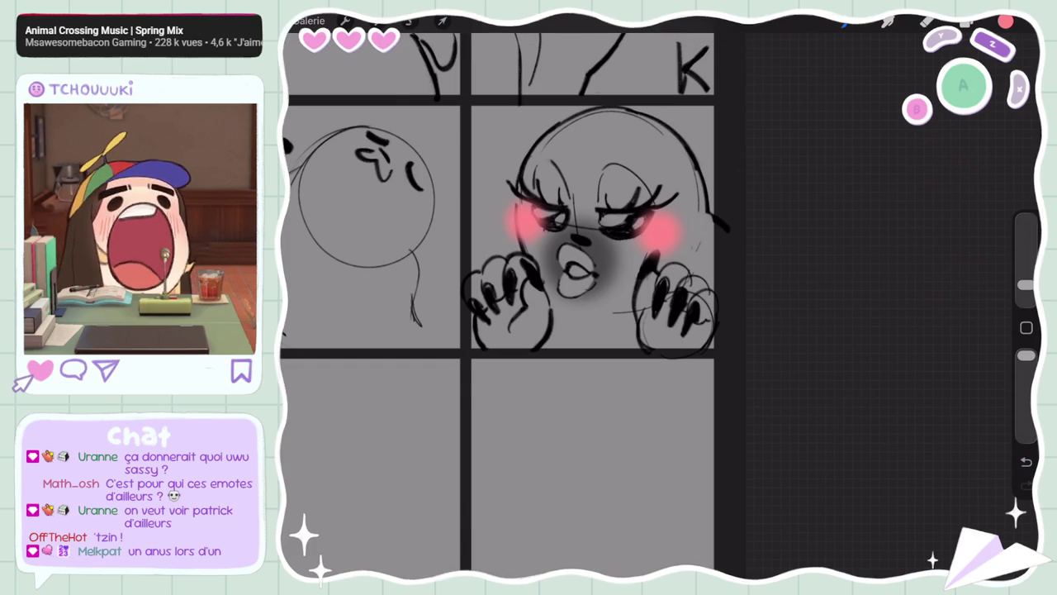
Lower the blush layer's opacity to 34%
{"action": "left_click", "coordinate": [968, 21]}
{"action": "left_click", "coordinate": [961, 158]}
{"action": "left_click_drag", "start_coordinate": [983, 209], "coordinate": [872, 209]}
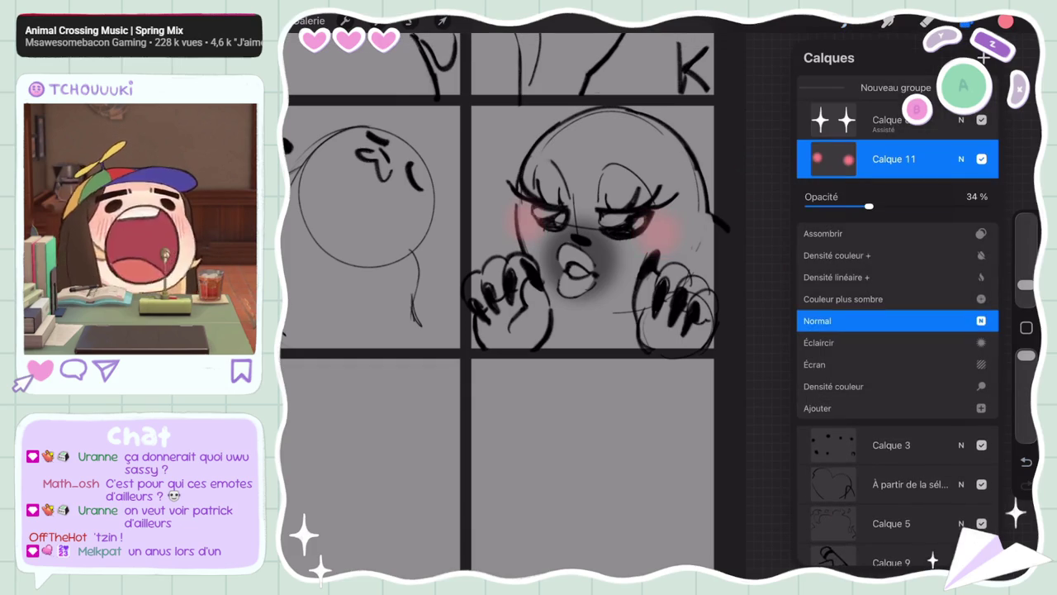
{"action": "left_click", "coordinate": [961, 159]}
{"action": "scroll", "coordinate": [498, 298], "scroll_direction": "down", "scroll_amount": 5}
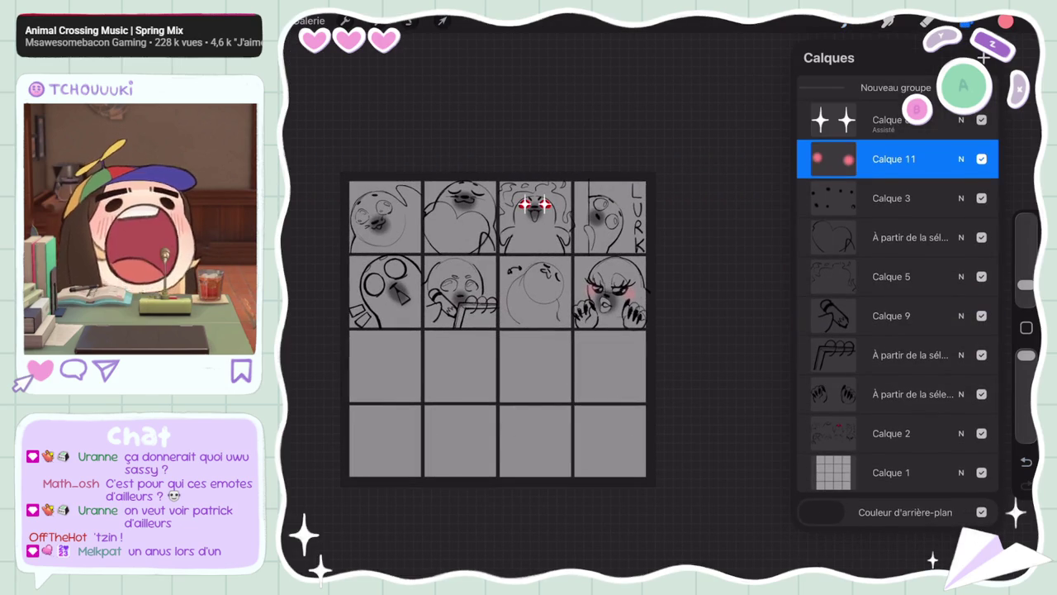
{"action": "scroll", "coordinate": [609, 291], "scroll_direction": "up", "scroll_amount": 5}
{"action": "left_click", "coordinate": [892, 433]}
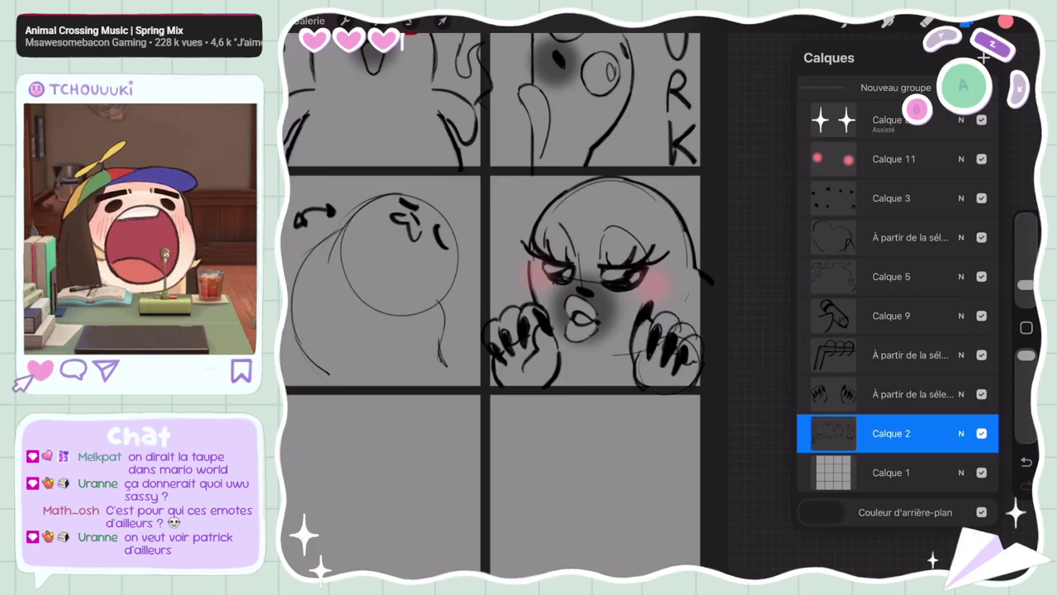
Lasso the seal's eye area and adjust it with Transform
{"action": "left_click", "coordinate": [410, 20]}
{"action": "mouse_move", "coordinate": [584, 180]}
{"action": "left_mouse_down"}
{"action": "mouse_move", "coordinate": [595, 293]}
{"action": "mouse_move", "coordinate": [487, 208]}
{"action": "mouse_move", "coordinate": [578, 181]}
{"action": "left_mouse_up"}
{"action": "left_click", "coordinate": [584, 180]}
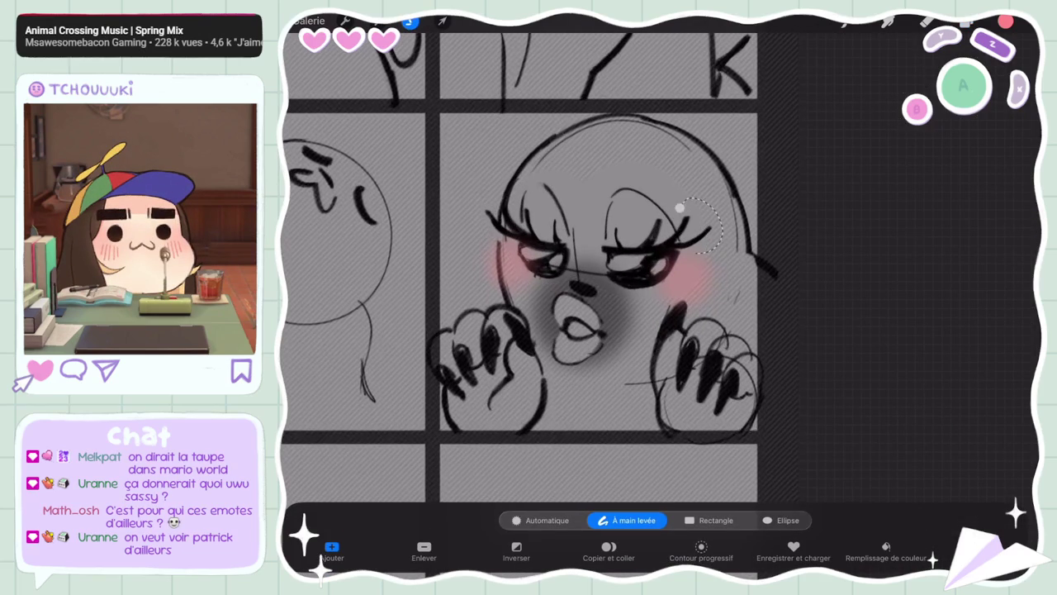
{"action": "left_click", "coordinate": [442, 21]}
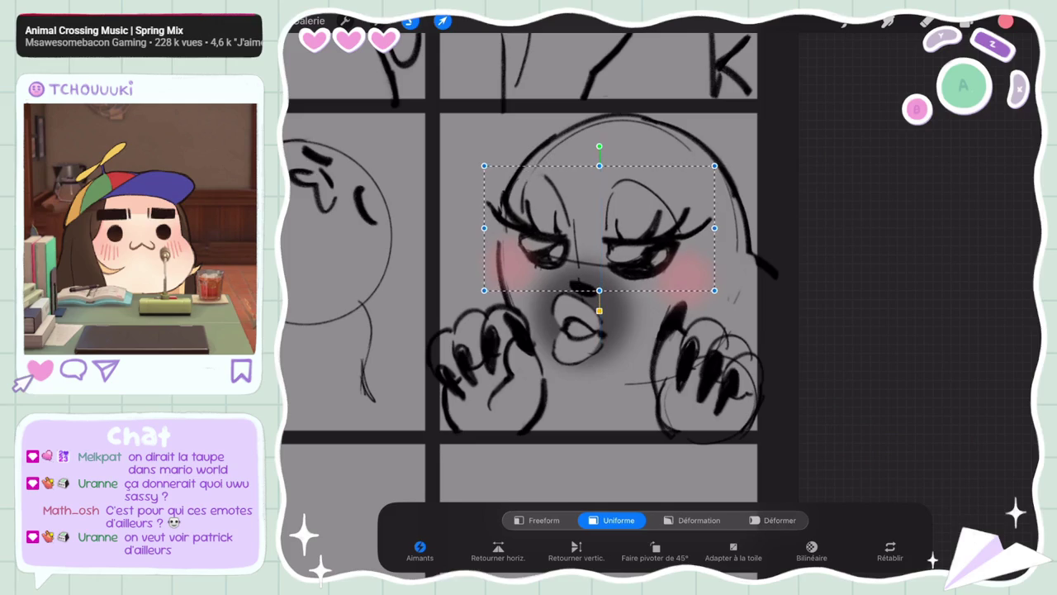
{"action": "left_click", "coordinate": [442, 21]}
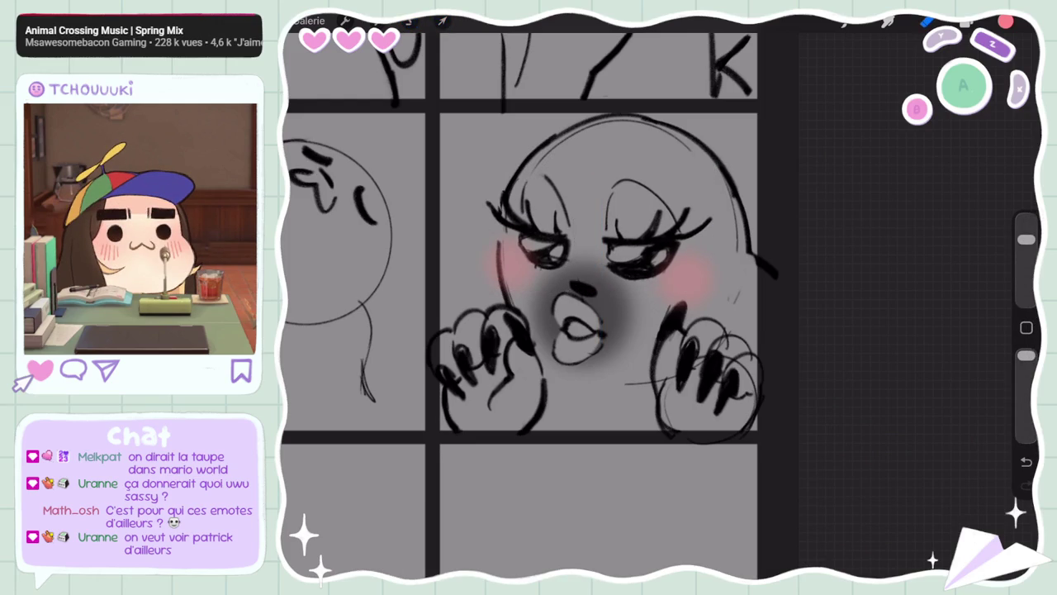
Lasso the seal's nose and nudge it with Transform
{"action": "left_click", "coordinate": [409, 21]}
{"action": "left_click_drag", "start_coordinate": [568, 269], "coordinate": [588, 304]}
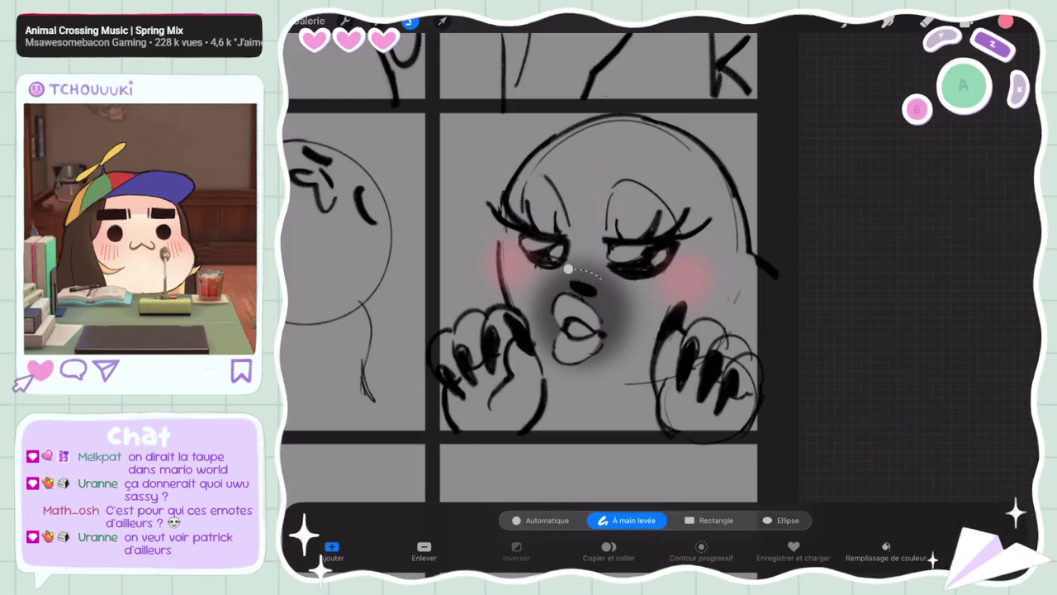
{"action": "left_click", "coordinate": [442, 20]}
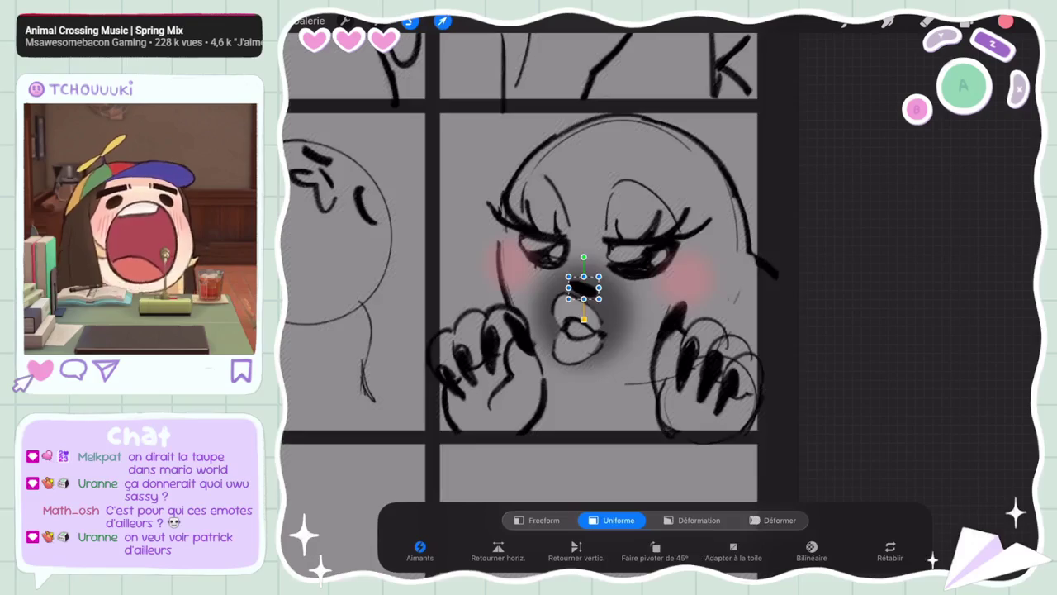
{"action": "left_click", "coordinate": [442, 20]}
{"action": "scroll", "coordinate": [528, 297], "scroll_direction": "down", "scroll_amount": 5}
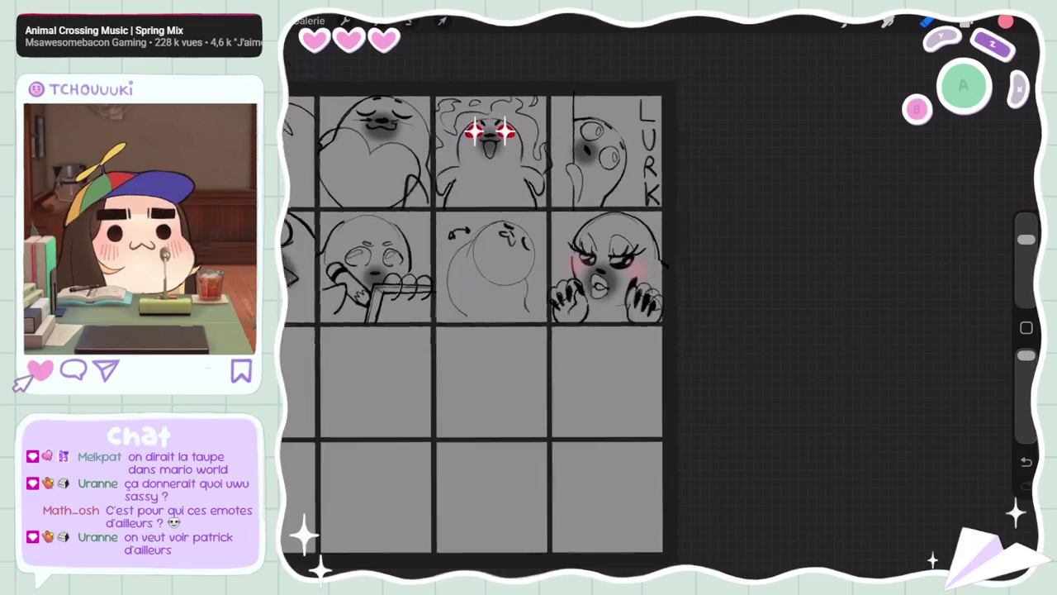
{"action": "scroll", "coordinate": [529, 331], "scroll_direction": "down", "scroll_amount": 5}
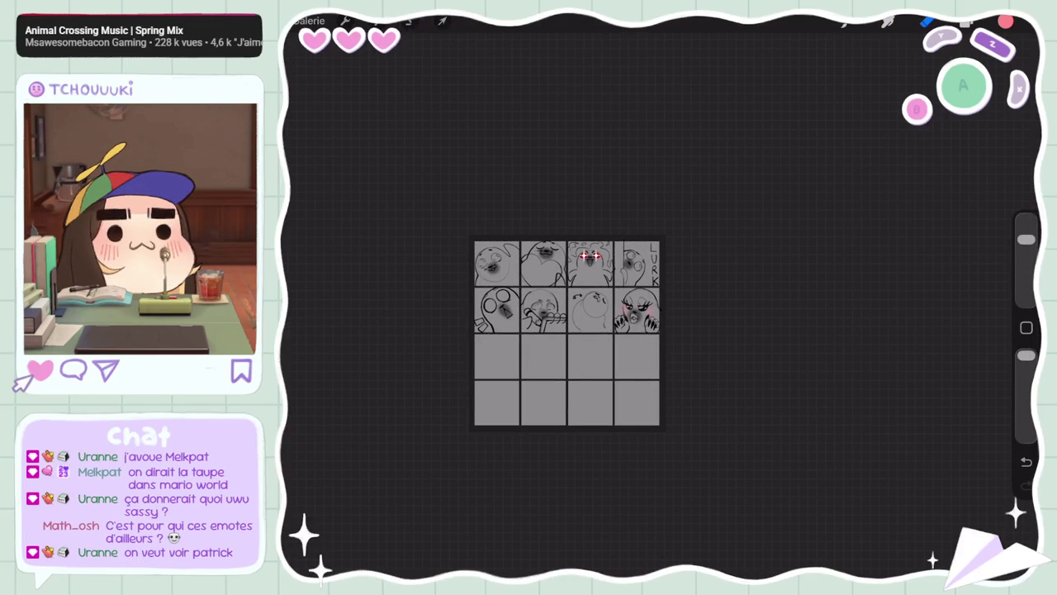
{"action": "scroll", "coordinate": [567, 332], "scroll_direction": "up", "scroll_amount": 5}
{"action": "left_click", "coordinate": [967, 21]}
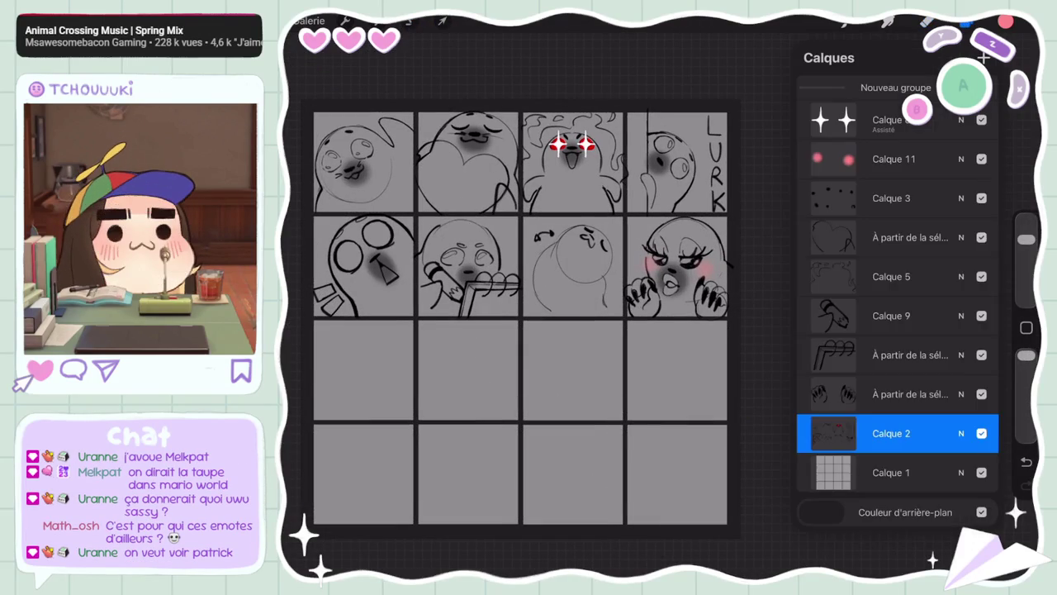
{"action": "left_click", "coordinate": [961, 159]}
{"action": "left_click", "coordinate": [896, 433]}
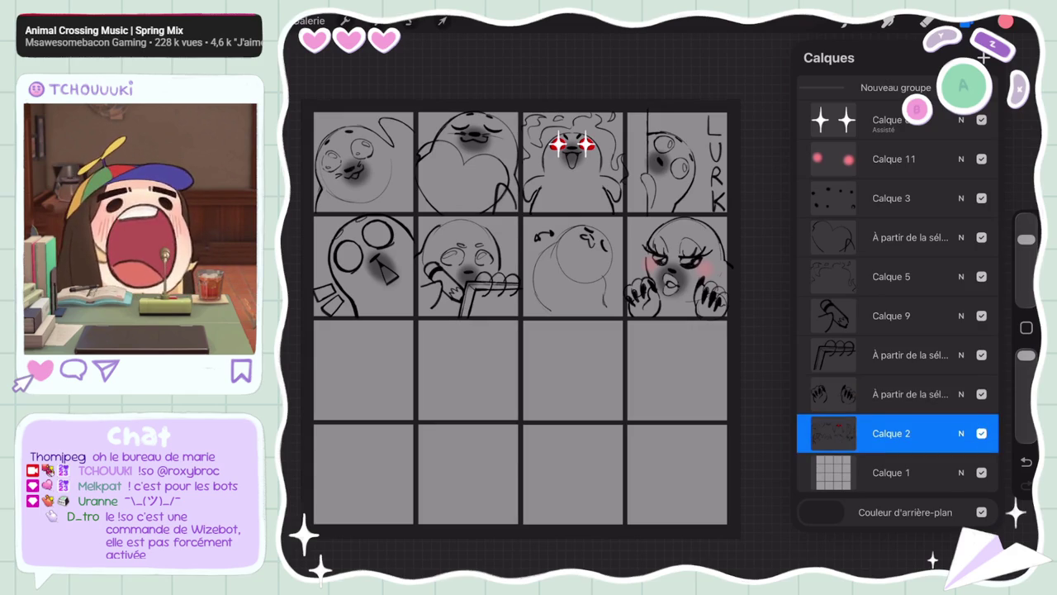
Choose the Crayon HB pencil brush
{"action": "scroll", "coordinate": [413, 264], "scroll_direction": "up", "scroll_amount": 5}
{"action": "left_click", "coordinate": [1006, 22]}
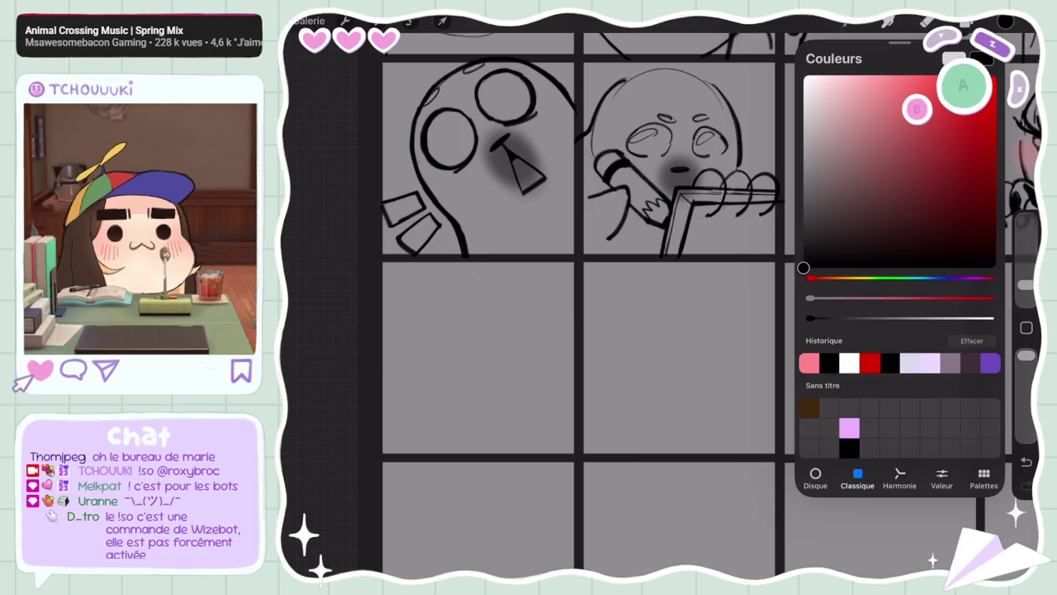
{"action": "left_click", "coordinate": [888, 21]}
{"action": "scroll", "coordinate": [897, 330], "scroll_direction": "down", "scroll_amount": 3}
{"action": "scroll", "coordinate": [896, 330], "scroll_direction": "up", "scroll_amount": 2}
{"action": "scroll", "coordinate": [896, 330], "scroll_direction": "up", "scroll_amount": 5}
{"action": "left_click", "coordinate": [896, 541]}
Sketch trial arcs in an empty third-row cell, then undo them all
{"action": "left_click_drag", "start_coordinate": [579, 331], "coordinate": [710, 248]}
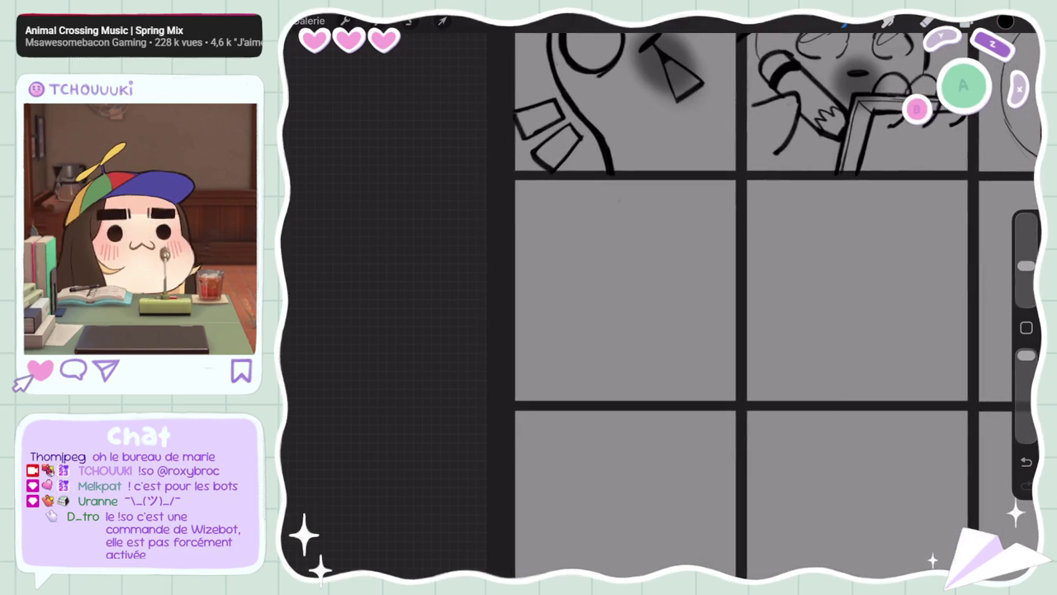
{"action": "left_click_drag", "start_coordinate": [570, 195], "coordinate": [619, 338]}
{"action": "key", "text": "ctrl+z"}
{"action": "left_click_drag", "start_coordinate": [547, 252], "coordinate": [707, 252]}
{"action": "key", "text": "ctrl+z"}
{"action": "left_click_drag", "start_coordinate": [619, 186], "coordinate": [686, 305]}
{"action": "key", "text": "ctrl+z"}
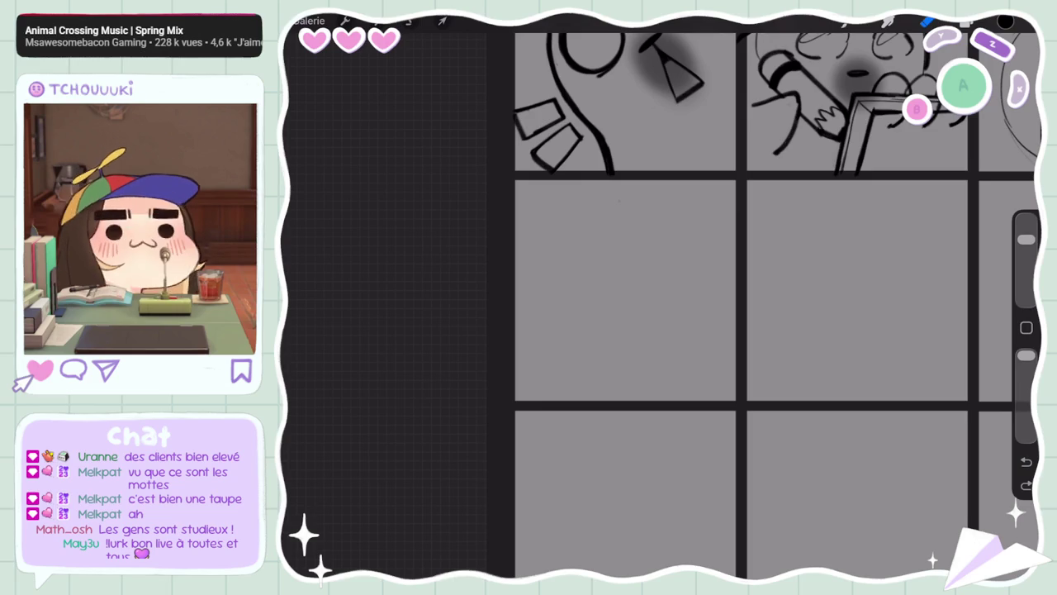
Open the canvas Actions menu
{"action": "scroll", "coordinate": [660, 298], "scroll_direction": "down", "scroll_amount": 5}
{"action": "scroll", "coordinate": [661, 297], "scroll_direction": "up", "scroll_amount": 3}
{"action": "scroll", "coordinate": [661, 298], "scroll_direction": "up", "scroll_amount": 2}
{"action": "scroll", "coordinate": [743, 297], "scroll_direction": "up", "scroll_amount": 2}
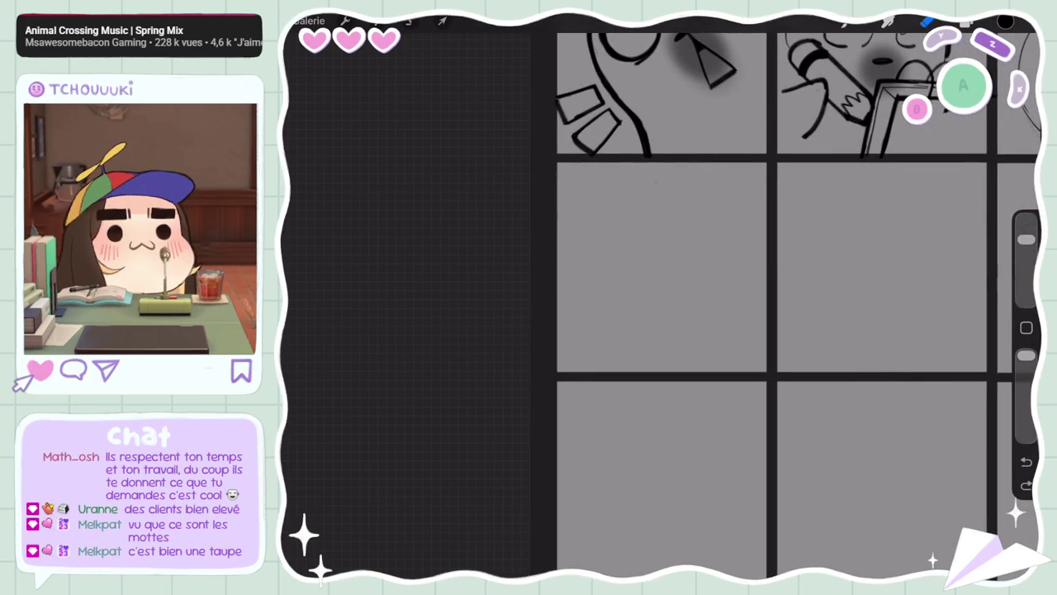
{"action": "left_click", "coordinate": [346, 20]}
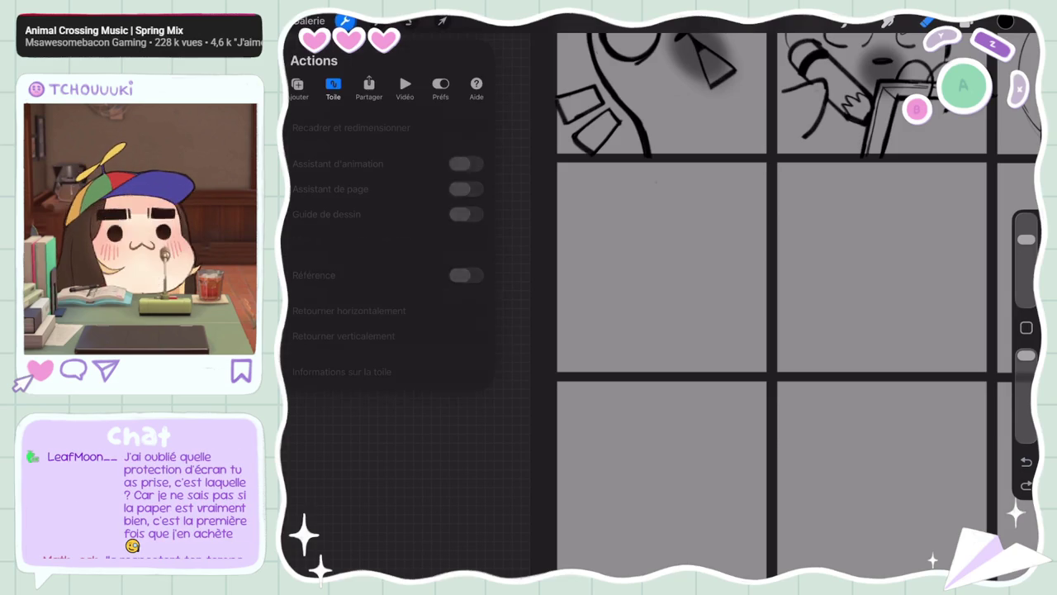
Turn on a vertical symmetry guide centred on the first third-row panel
{"action": "left_click", "coordinate": [466, 214]}
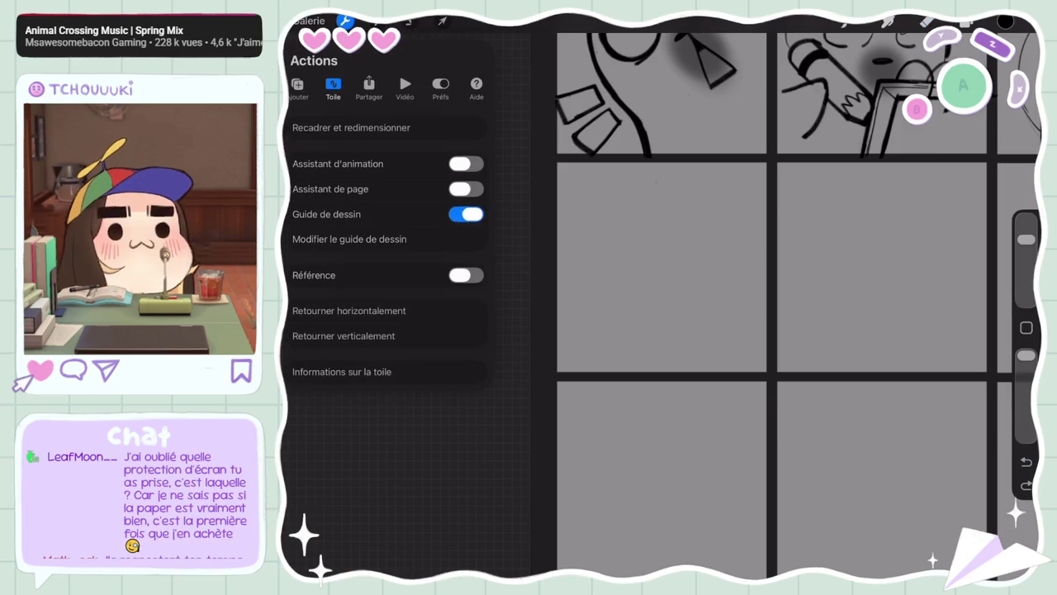
{"action": "left_click", "coordinate": [348, 238]}
{"action": "left_click_drag", "start_coordinate": [695, 250], "coordinate": [531, 349]}
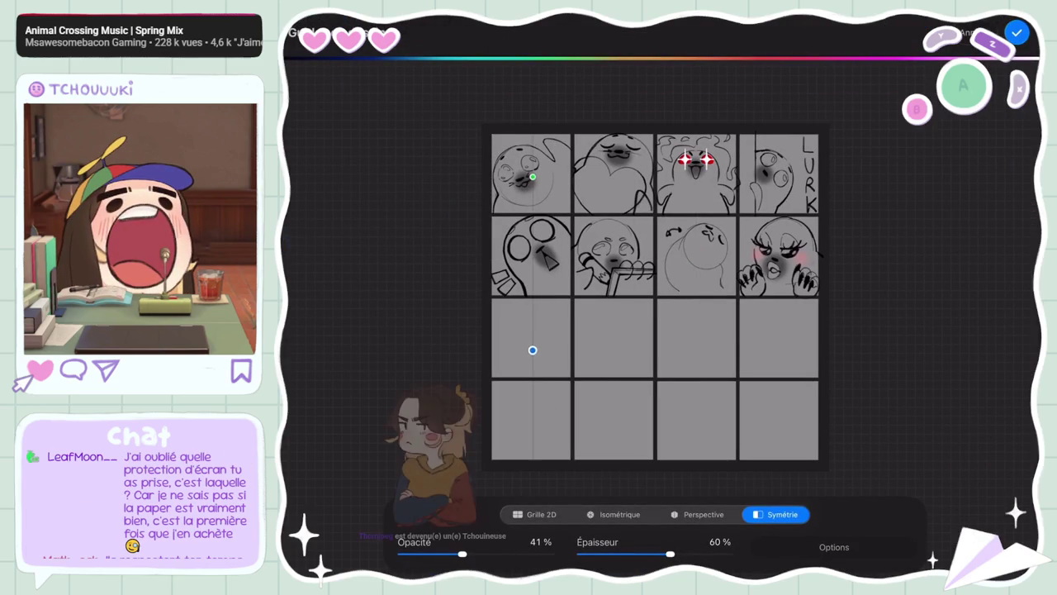
{"action": "scroll", "coordinate": [660, 289], "scroll_direction": "up", "scroll_amount": 2}
{"action": "scroll", "coordinate": [661, 289], "scroll_direction": "down", "scroll_amount": 2}
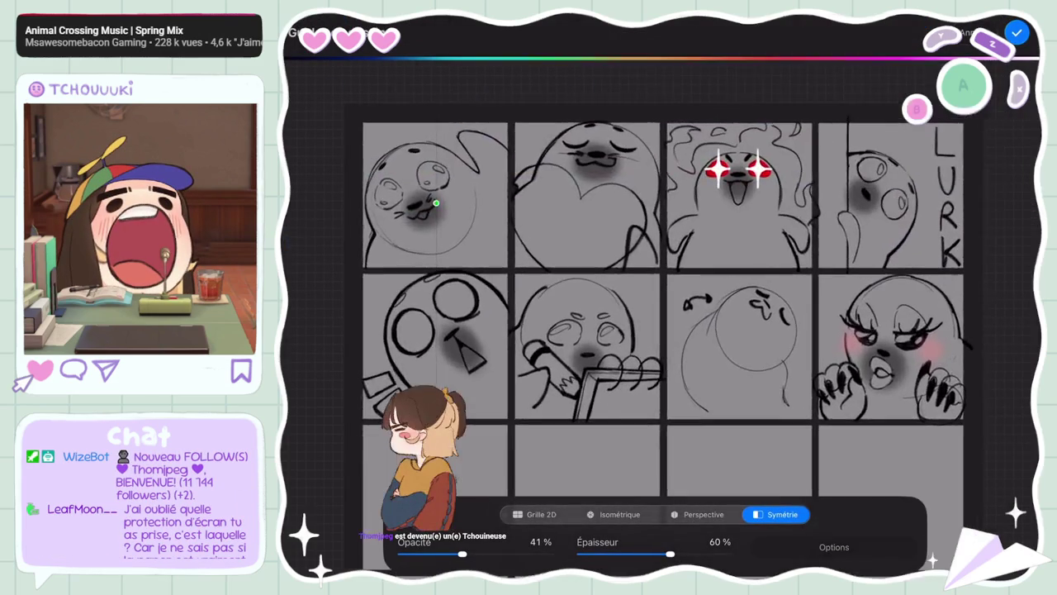
{"action": "scroll", "coordinate": [661, 289], "scroll_direction": "up", "scroll_amount": 2}
{"action": "scroll", "coordinate": [661, 289], "scroll_direction": "down", "scroll_amount": 2}
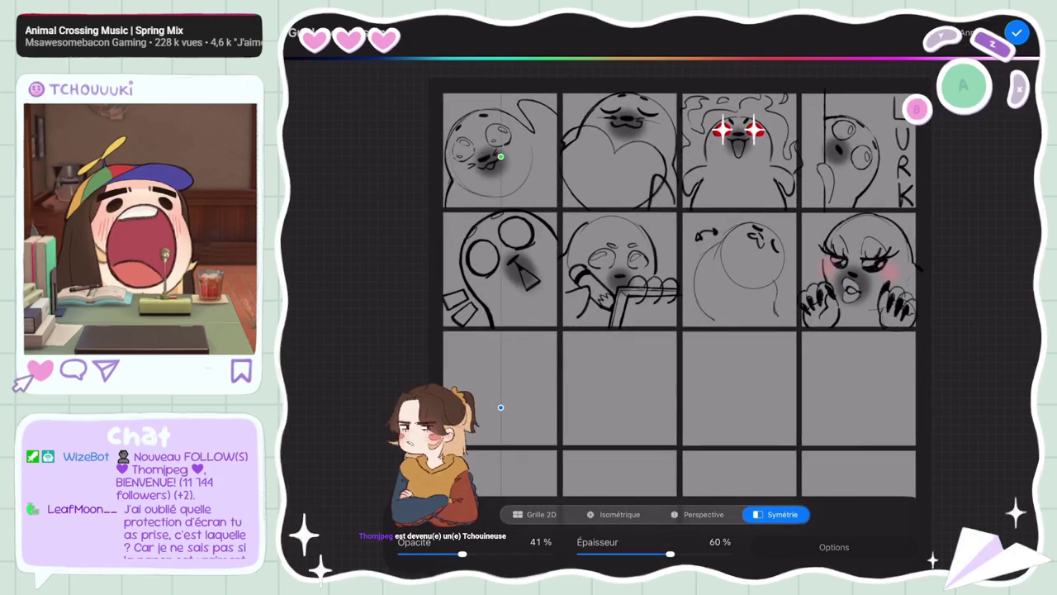
{"action": "scroll", "coordinate": [678, 289], "scroll_direction": "down", "scroll_amount": 2}
{"action": "scroll", "coordinate": [719, 248], "scroll_direction": "up", "scroll_amount": 2}
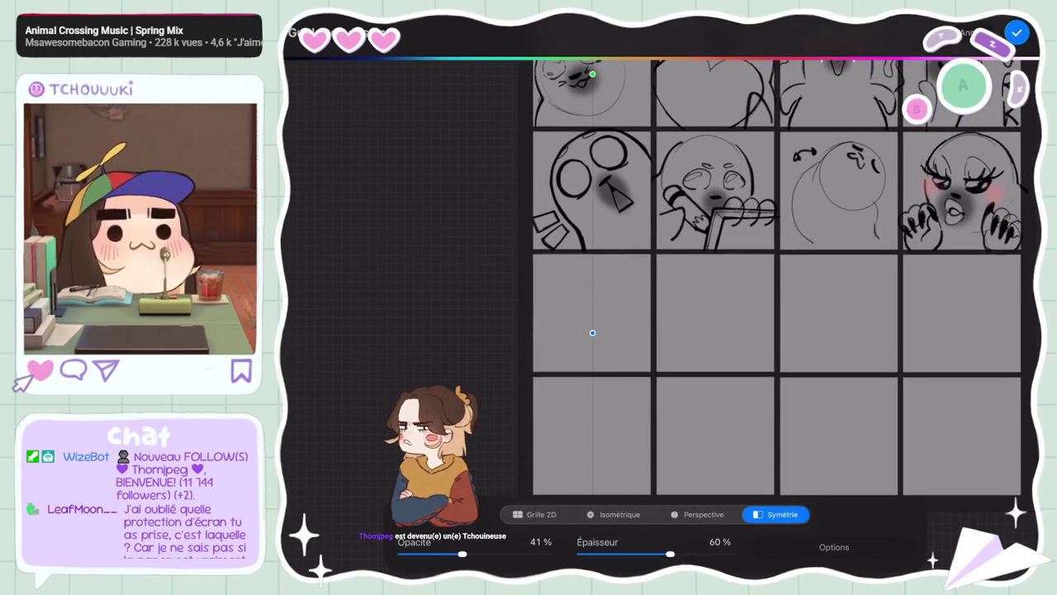
{"action": "scroll", "coordinate": [718, 248], "scroll_direction": "up", "scroll_amount": 2}
{"action": "scroll", "coordinate": [719, 248], "scroll_direction": "up", "scroll_amount": 1}
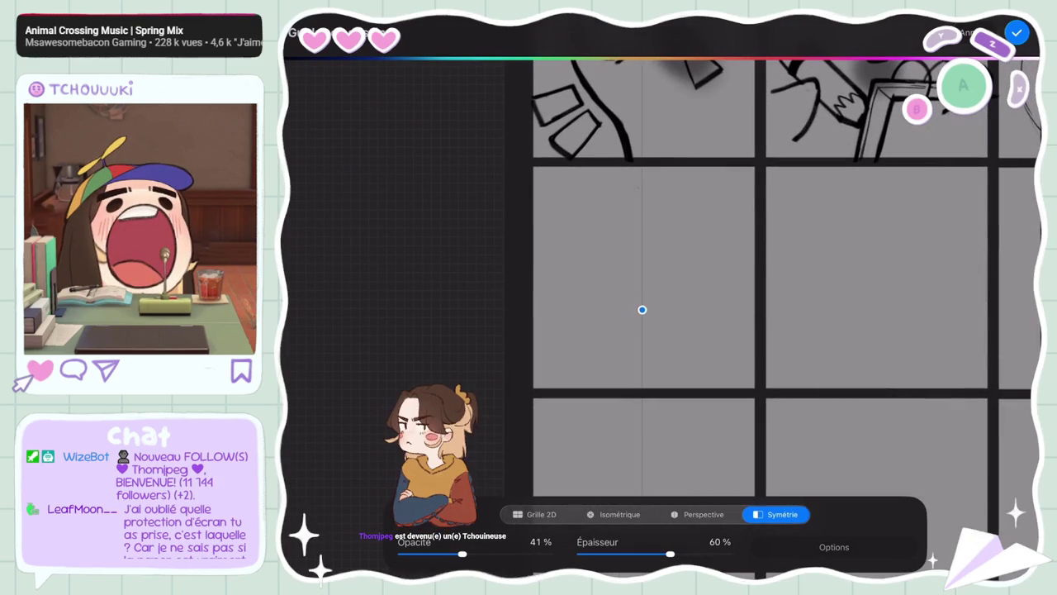
{"action": "left_click", "coordinate": [1017, 33]}
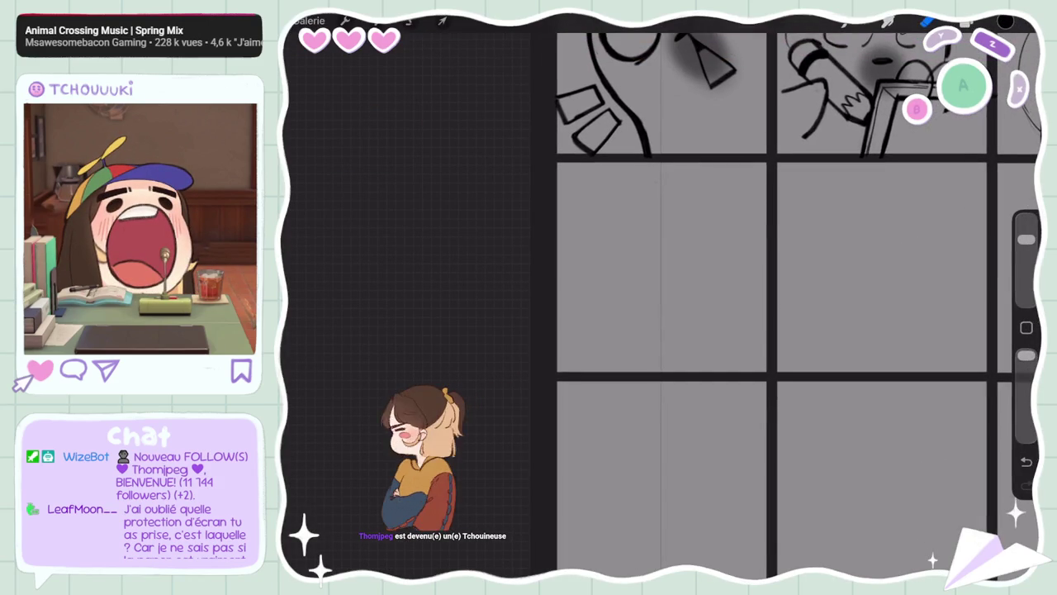
Pick the Crayon HB sketching brush from the brush library
{"action": "left_click", "coordinate": [966, 21]}
{"action": "left_click", "coordinate": [966, 22]}
{"action": "left_click", "coordinate": [844, 22]}
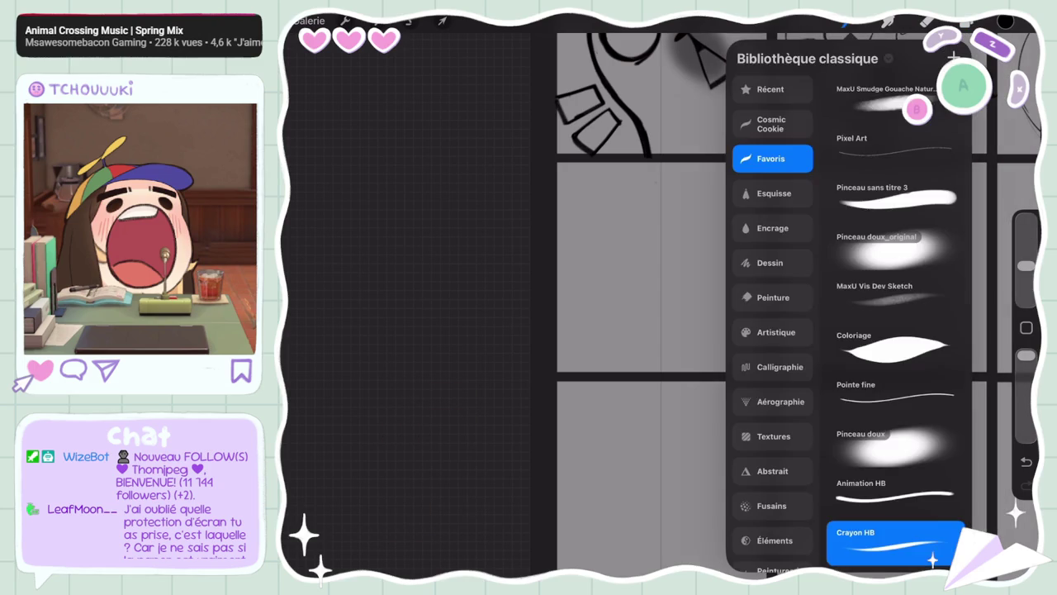
Try sketching the seal's round head outline on Calque 2, undoing the attempts
{"action": "scroll", "coordinate": [718, 247], "scroll_direction": "up", "scroll_amount": 1}
{"action": "scroll", "coordinate": [661, 248], "scroll_direction": "up", "scroll_amount": 1}
{"action": "left_click", "coordinate": [966, 21]}
{"action": "left_click", "coordinate": [892, 432]}
{"action": "left_click", "coordinate": [892, 433]}
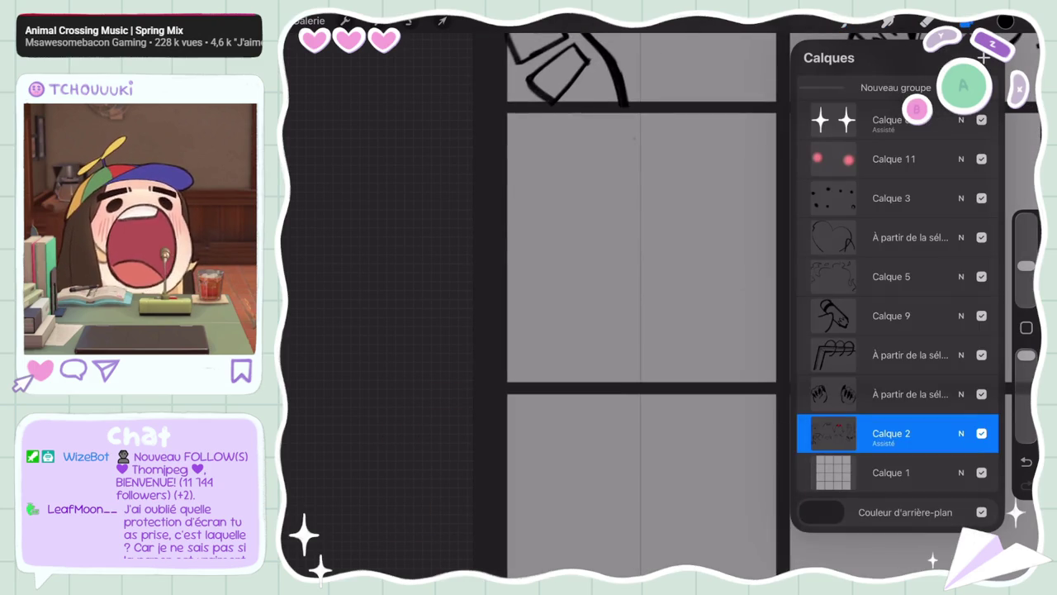
{"action": "left_click", "coordinate": [966, 22]}
{"action": "left_click_drag", "start_coordinate": [562, 208], "coordinate": [719, 258]}
{"action": "left_click_drag", "start_coordinate": [640, 155], "coordinate": [576, 319]}
{"action": "left_click_drag", "start_coordinate": [740, 231], "coordinate": [705, 321]}
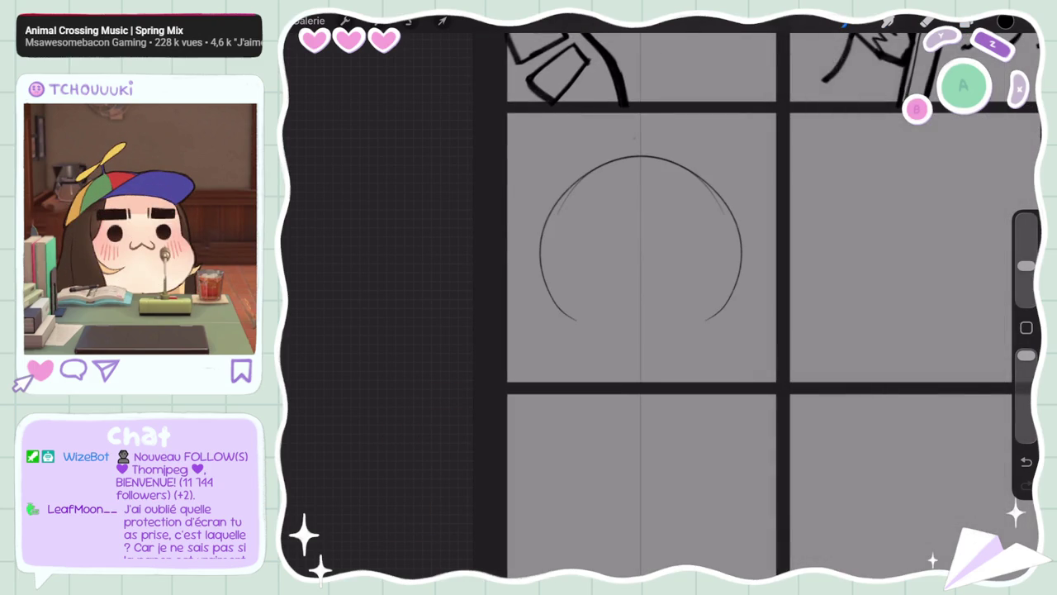
{"action": "key", "text": "ctrl+z"}
{"action": "mouse_move", "coordinate": [632, 159]}
{"action": "left_mouse_down"}
{"action": "mouse_move", "coordinate": [708, 259]}
{"action": "mouse_move", "coordinate": [561, 302]}
{"action": "left_mouse_up"}
{"action": "key", "text": "ctrl+z"}
{"action": "key", "text": "ctrl+z"}
Recheck the drawing guide settings and retry the head-top arc
{"action": "left_click", "coordinate": [345, 20]}
{"action": "scroll", "coordinate": [652, 298], "scroll_direction": "down", "scroll_amount": 5}
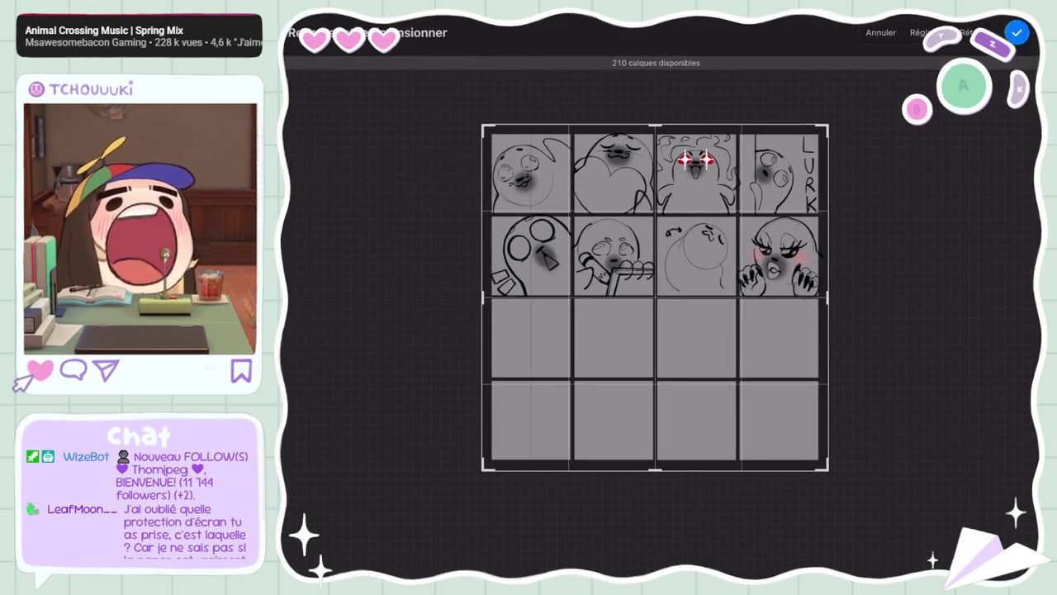
{"action": "scroll", "coordinate": [653, 298], "scroll_direction": "up", "scroll_amount": 2}
{"action": "left_click", "coordinate": [345, 21]}
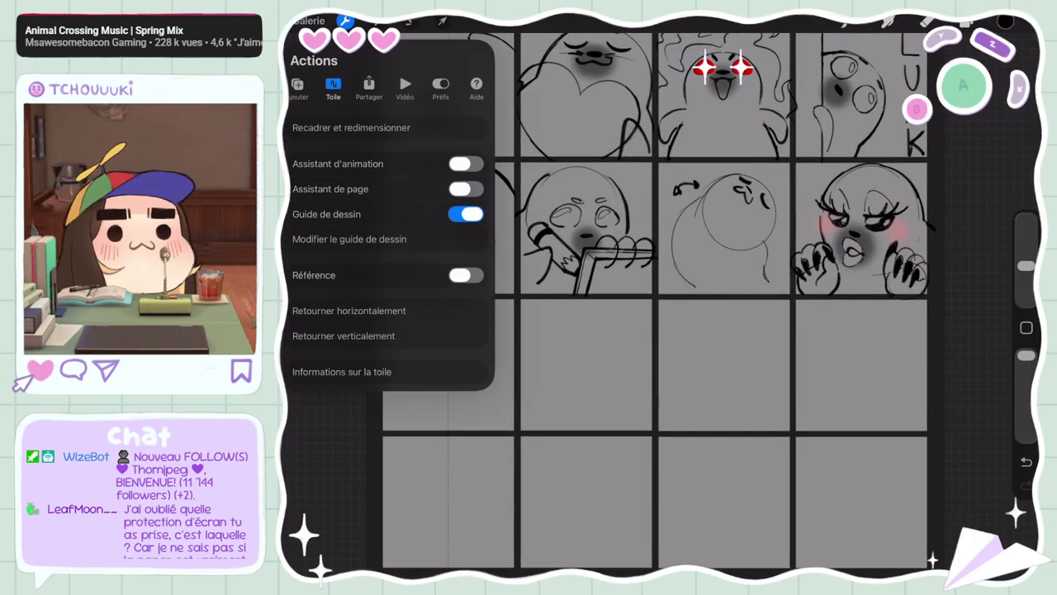
{"action": "left_click", "coordinate": [350, 239]}
{"action": "scroll", "coordinate": [652, 297], "scroll_direction": "up", "scroll_amount": 3}
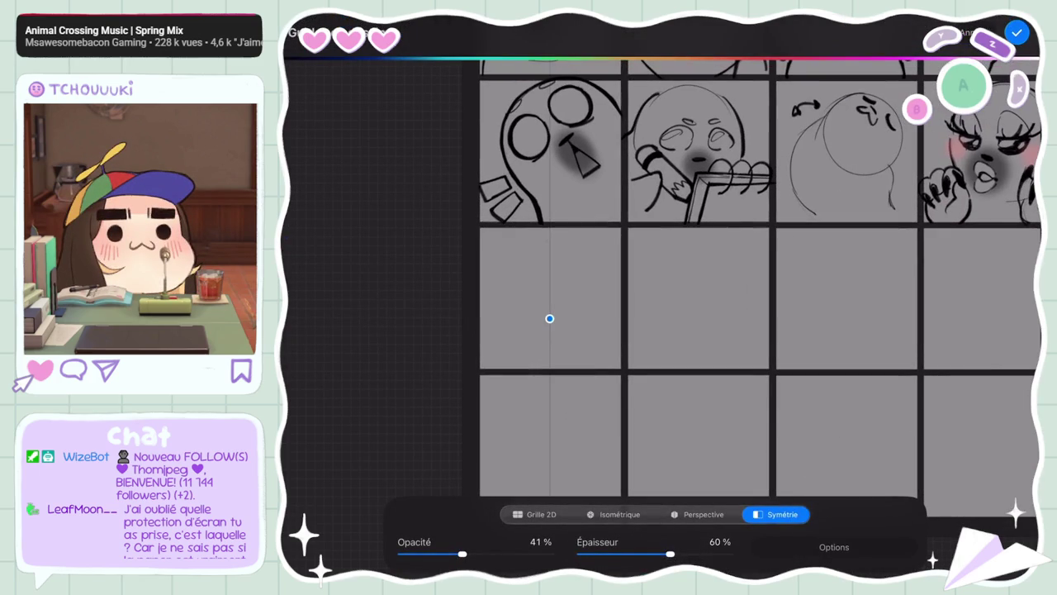
{"action": "left_click", "coordinate": [1017, 33]}
{"action": "scroll", "coordinate": [652, 297], "scroll_direction": "up", "scroll_amount": 5}
{"action": "mouse_move", "coordinate": [594, 189]}
{"action": "left_mouse_down"}
{"action": "mouse_move", "coordinate": [558, 228]}
{"action": "mouse_move", "coordinate": [570, 280]}
{"action": "left_mouse_up"}
{"action": "key", "text": "ctrl+z"}
{"action": "left_click_drag", "start_coordinate": [538, 236], "coordinate": [624, 196]}
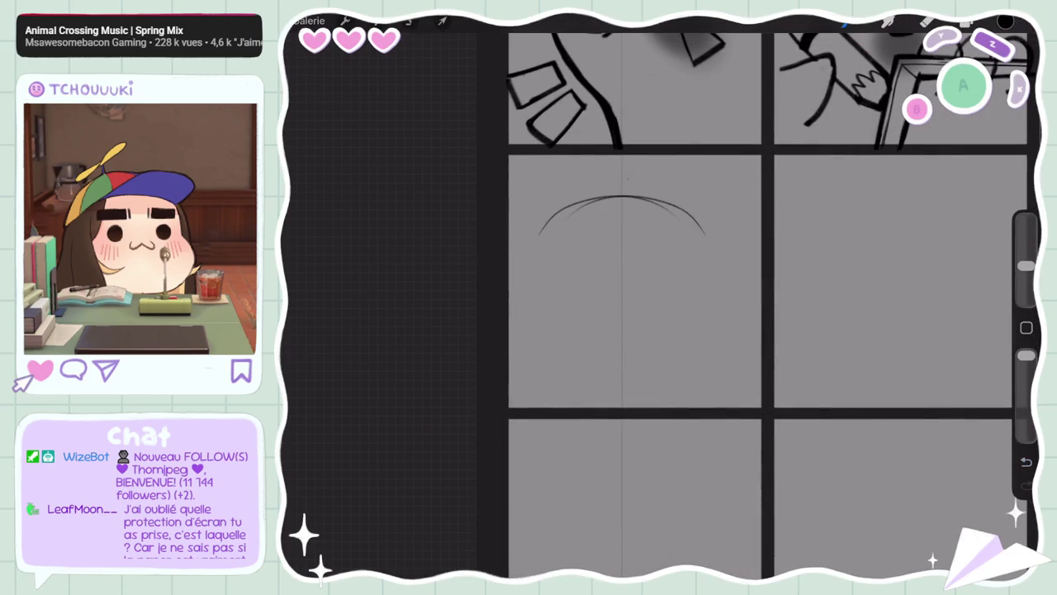
{"action": "key", "text": "ctrl+z"}
With a smaller brush, draw a mirrored round head and short shoulder lines
{"action": "left_click_drag", "start_coordinate": [1026, 239], "coordinate": [1027, 265]}
{"action": "mouse_move", "coordinate": [607, 208]}
{"action": "left_mouse_down"}
{"action": "mouse_move", "coordinate": [703, 253]}
{"action": "mouse_move", "coordinate": [621, 364]}
{"action": "left_mouse_up"}
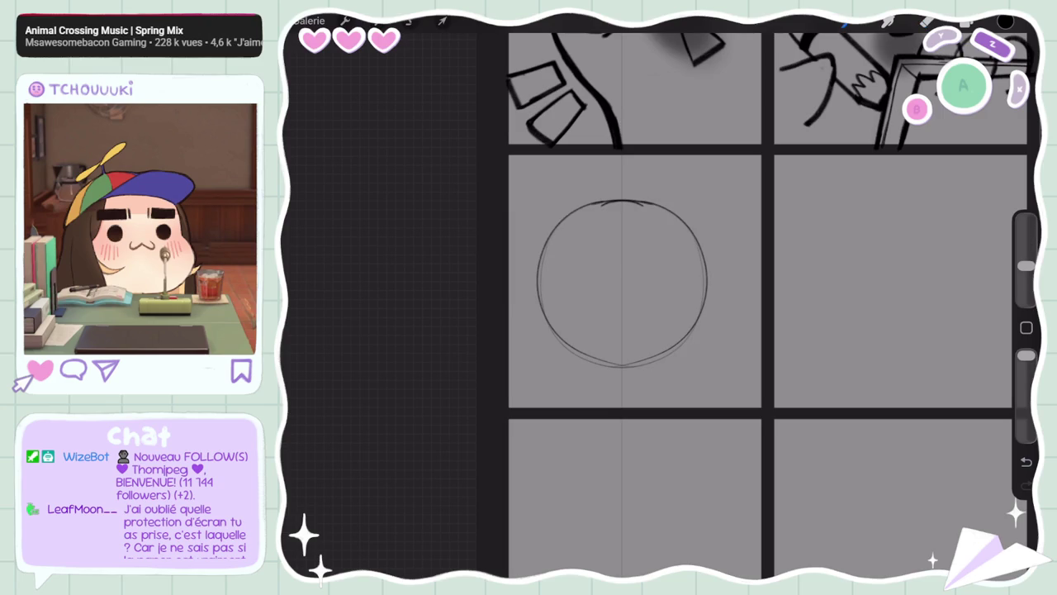
{"action": "left_click_drag", "start_coordinate": [696, 323], "coordinate": [753, 391]}
{"action": "key", "text": "ctrl+z"}
{"action": "left_click_drag", "start_coordinate": [696, 324], "coordinate": [753, 392]}
{"action": "key", "text": "ctrl+z"}
{"action": "left_click_drag", "start_coordinate": [701, 330], "coordinate": [750, 380]}
Turn off drawing assist and redraw the left and right shoulder lines
{"action": "left_click", "coordinate": [966, 23]}
{"action": "left_click", "coordinate": [837, 432]}
{"action": "left_click", "coordinate": [702, 455]}
{"action": "left_click", "coordinate": [966, 24]}
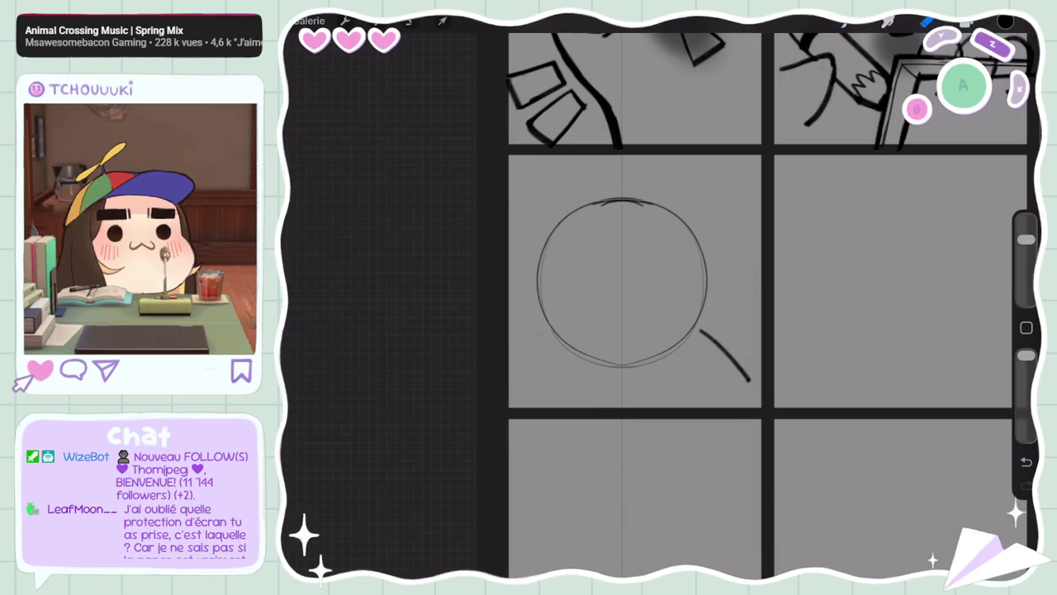
{"action": "key", "text": "ctrl+z"}
{"action": "left_click_drag", "start_coordinate": [547, 338], "coordinate": [519, 403]}
{"action": "key", "text": "ctrl+z"}
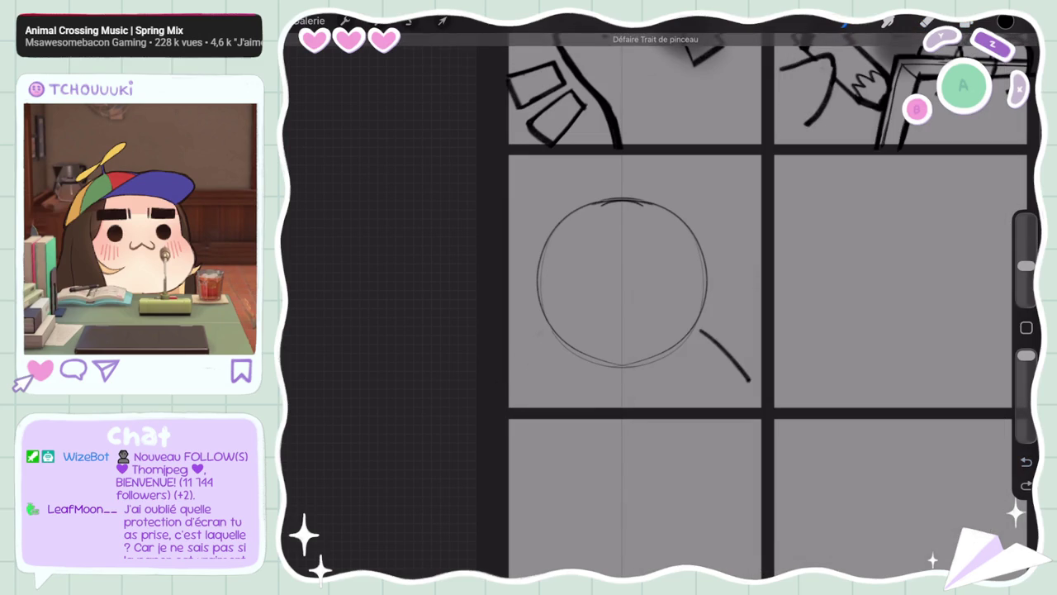
{"action": "left_click_drag", "start_coordinate": [550, 339], "coordinate": [517, 405]}
{"action": "left_click_drag", "start_coordinate": [698, 327], "coordinate": [756, 398]}
{"action": "left_click_drag", "start_coordinate": [697, 327], "coordinate": [757, 398]}
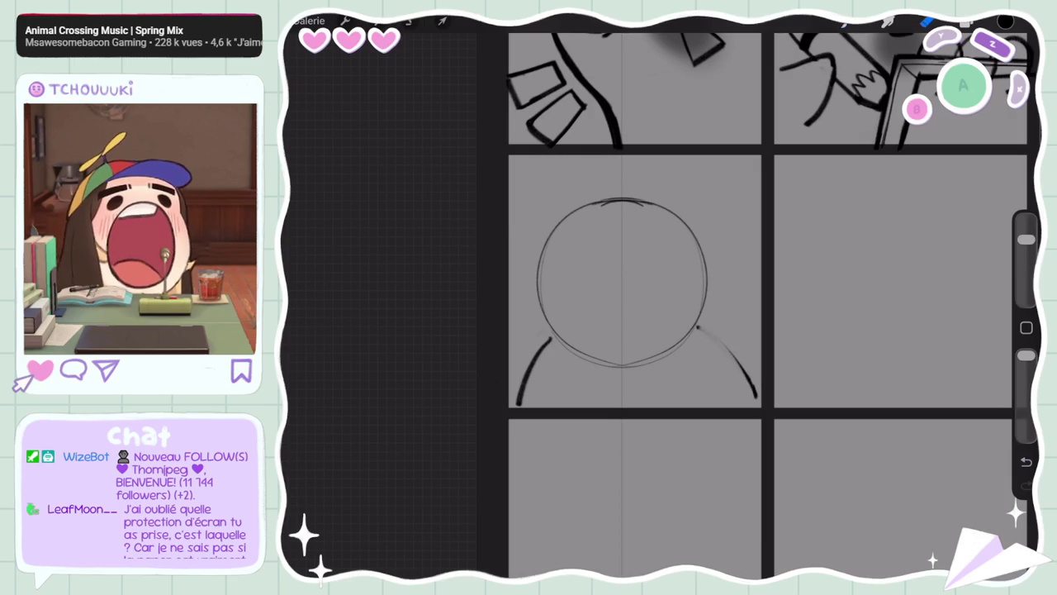
{"action": "left_click_drag", "start_coordinate": [702, 317], "coordinate": [729, 382]}
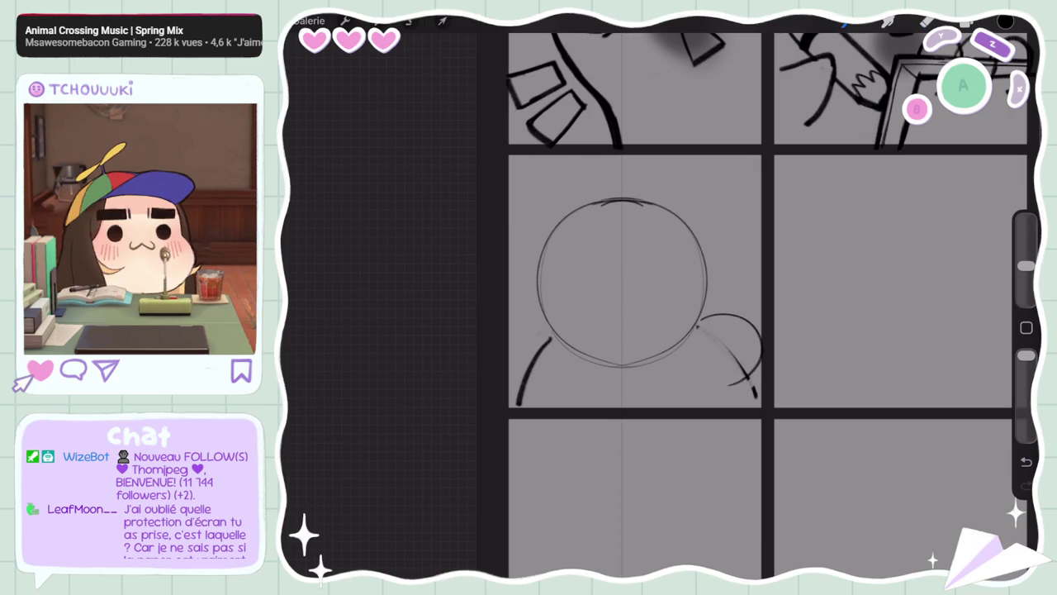
{"action": "key", "text": "ctrl+z"}
Turn drawing assist back on for Calque 2
{"action": "left_click", "coordinate": [966, 22]}
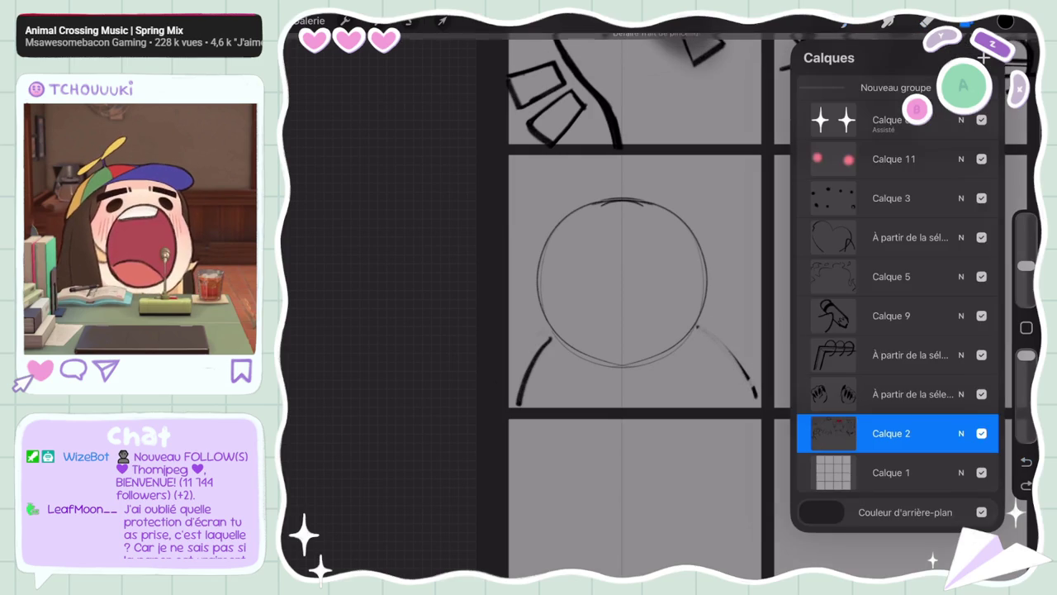
{"action": "left_click", "coordinate": [892, 433]}
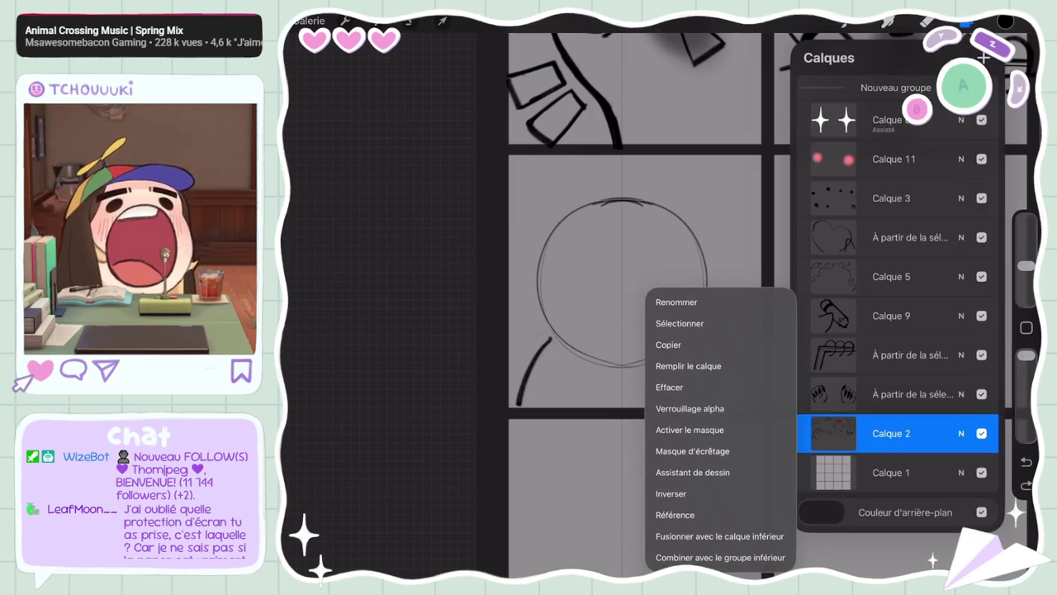
{"action": "left_click", "coordinate": [702, 471]}
{"action": "left_click", "coordinate": [966, 22]}
Draw mirrored oval eyes on the head and fill in a black oval nose
{"action": "left_click_drag", "start_coordinate": [703, 277], "coordinate": [695, 339]}
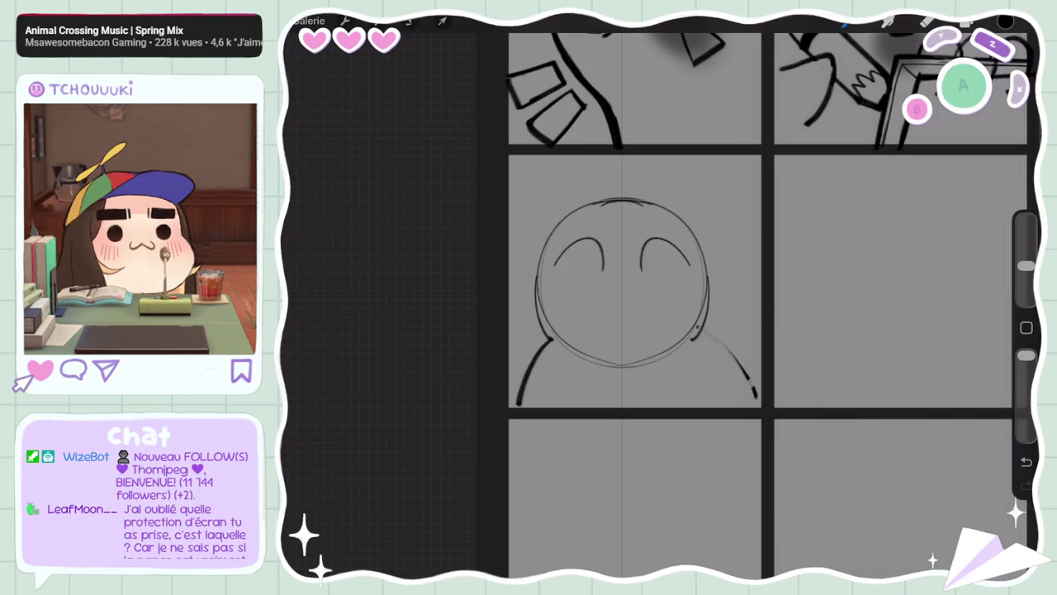
{"action": "key", "text": "ctrl+z"}
{"action": "key", "text": "ctrl+z"}
{"action": "key", "text": "ctrl+shift+z"}
{"action": "key", "text": "ctrl+shift+z"}
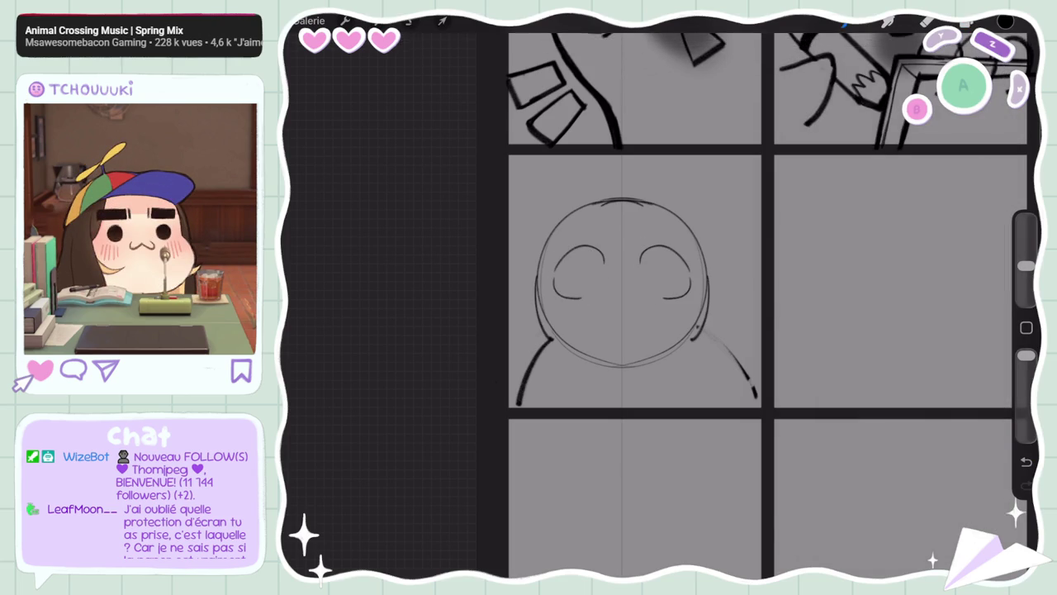
{"action": "mouse_move", "coordinate": [555, 277]}
{"action": "left_mouse_down"}
{"action": "mouse_move", "coordinate": [588, 299]}
{"action": "mouse_move", "coordinate": [606, 273]}
{"action": "left_mouse_up"}
{"action": "mouse_move", "coordinate": [613, 305]}
{"action": "left_mouse_down"}
{"action": "mouse_move", "coordinate": [635, 305]}
{"action": "mouse_move", "coordinate": [621, 315]}
{"action": "left_mouse_up"}
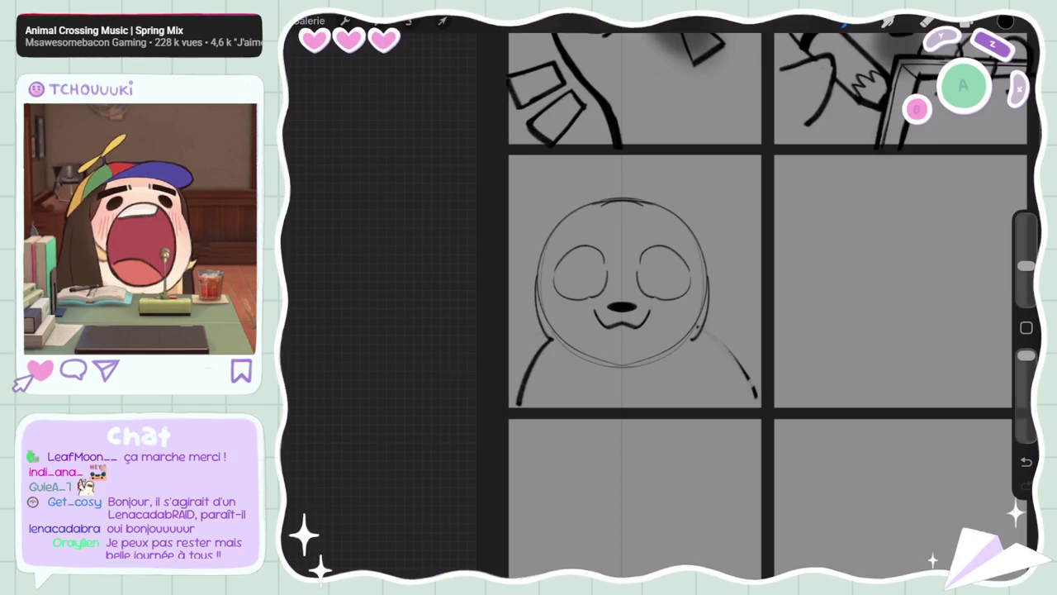
{"action": "scroll", "coordinate": [752, 272], "scroll_direction": "down", "scroll_amount": 3}
Zoom onto the row-three seal and undo and redo its mouth stroke, keeping it
{"action": "scroll", "coordinate": [751, 273], "scroll_direction": "down", "scroll_amount": 2}
{"action": "scroll", "coordinate": [751, 273], "scroll_direction": "down", "scroll_amount": 2}
{"action": "scroll", "coordinate": [752, 273], "scroll_direction": "down", "scroll_amount": 2}
{"action": "scroll", "coordinate": [733, 253], "scroll_direction": "up", "scroll_amount": 3}
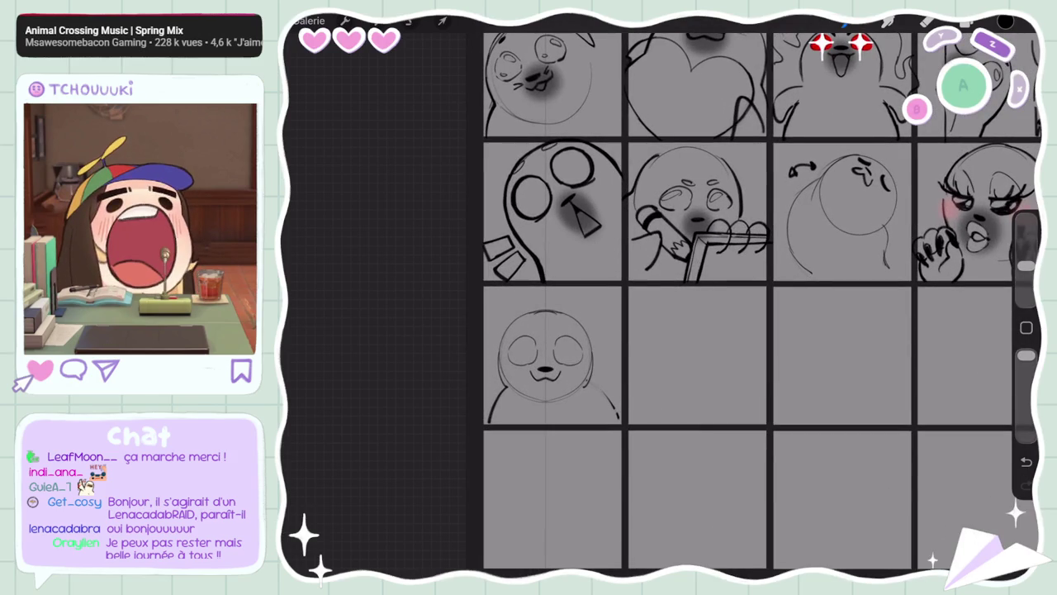
{"action": "scroll", "coordinate": [737, 273], "scroll_direction": "down", "scroll_amount": 2}
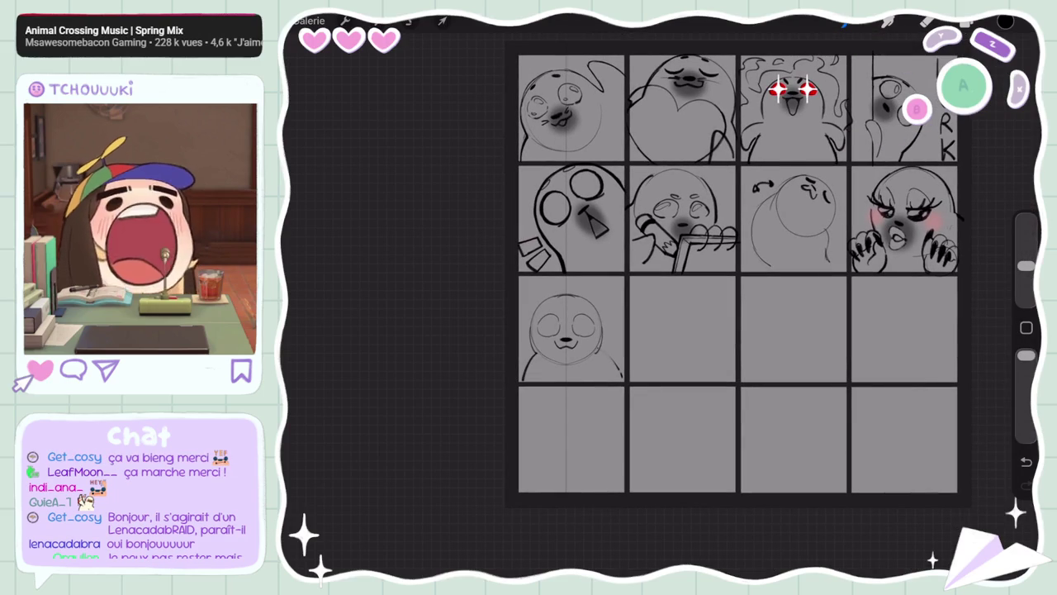
{"action": "scroll", "coordinate": [732, 297], "scroll_direction": "up", "scroll_amount": 3}
{"action": "scroll", "coordinate": [685, 297], "scroll_direction": "up", "scroll_amount": 1}
{"action": "key", "text": "ctrl+z"}
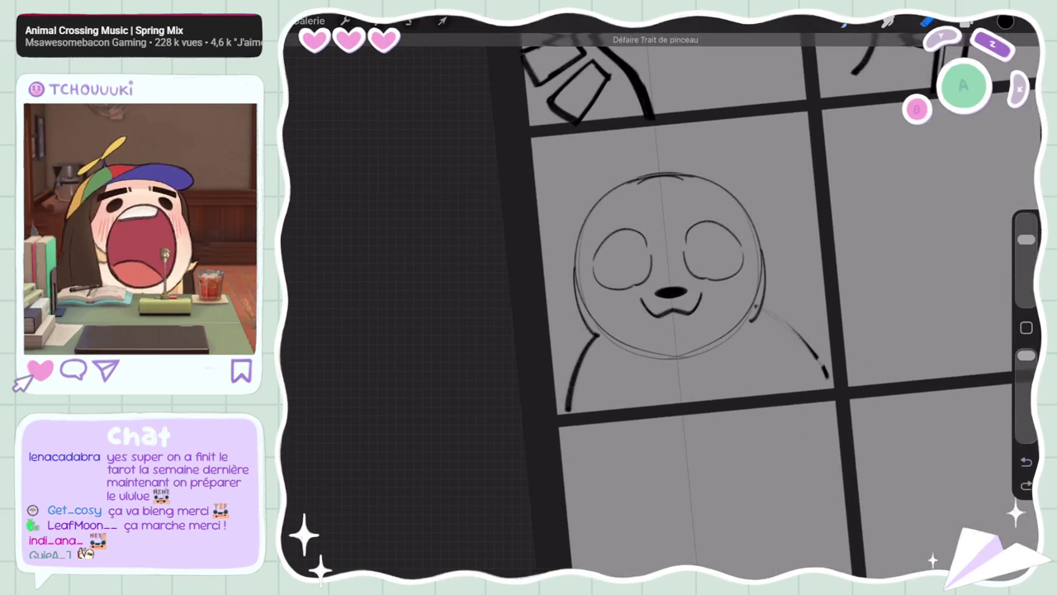
{"action": "key", "text": "ctrl+z"}
{"action": "key", "text": "ctrl+shift+z"}
{"action": "key", "text": "ctrl+z"}
{"action": "key", "text": "ctrl+shift+z"}
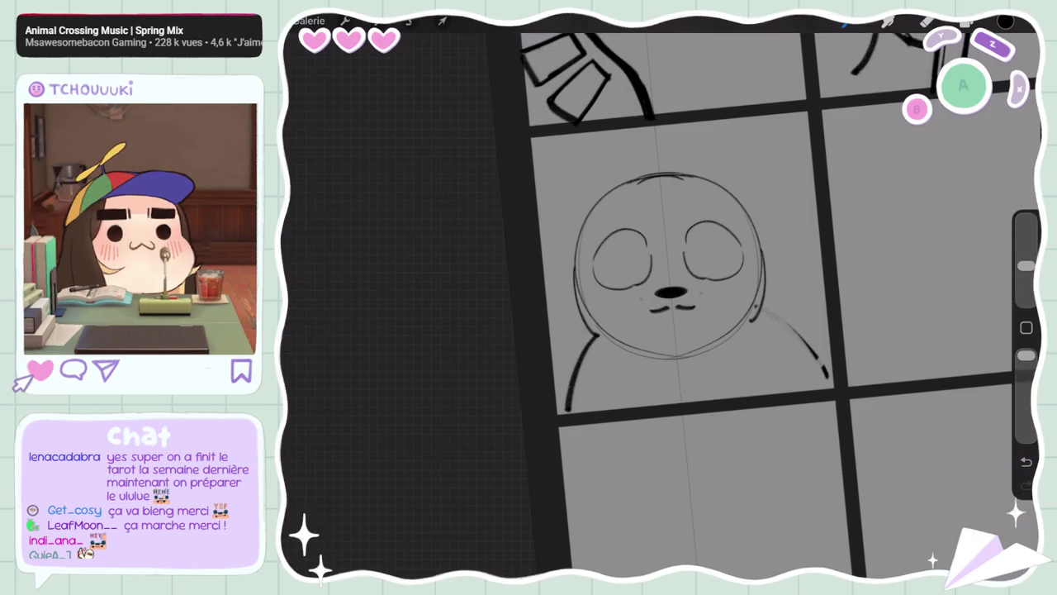
Draw buck teeth under the seal's nose and split them with a middle line
{"action": "left_click_drag", "start_coordinate": [658, 312], "coordinate": [684, 311]}
{"action": "key", "text": "ctrl+z"}
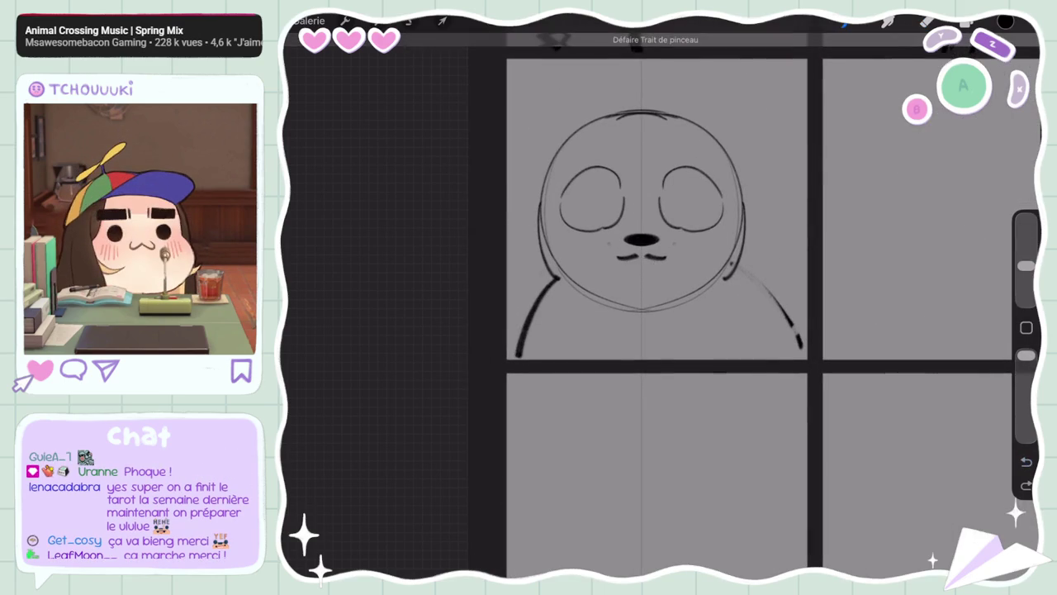
{"action": "key", "text": "ctrl+shift+z"}
{"action": "left_click_drag", "start_coordinate": [642, 258], "coordinate": [642, 280]}
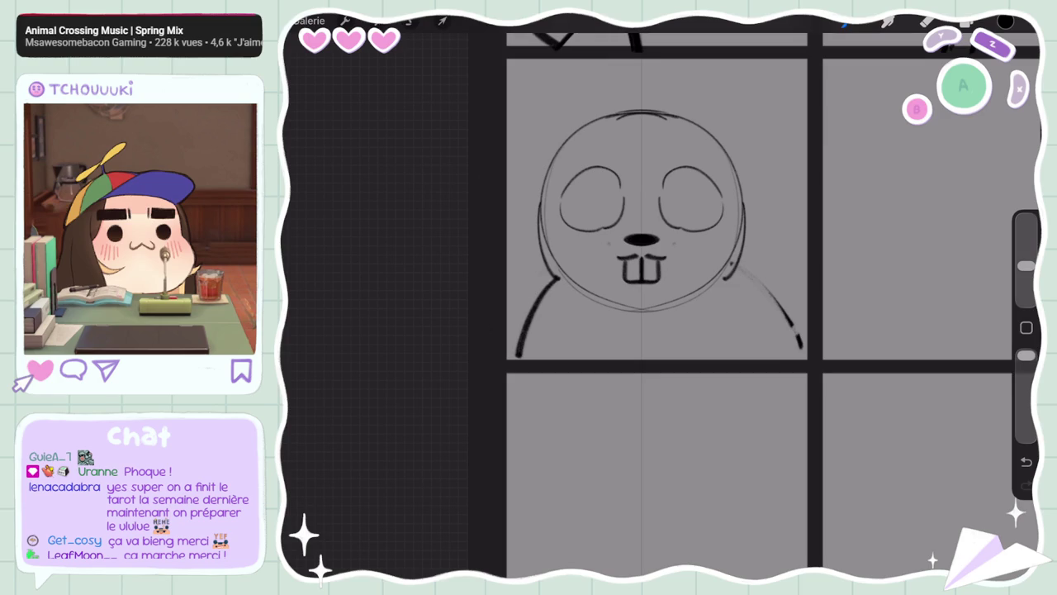
Sketch thick rabbit ears above the seal's head, then undo them
{"action": "scroll", "coordinate": [653, 306], "scroll_direction": "down", "scroll_amount": 3}
{"action": "left_click_drag", "start_coordinate": [644, 201], "coordinate": [625, 157]}
{"action": "left_click_drag", "start_coordinate": [709, 203], "coordinate": [753, 128]}
{"action": "left_click_drag", "start_coordinate": [615, 223], "coordinate": [592, 164]}
{"action": "left_click_drag", "start_coordinate": [738, 223], "coordinate": [777, 116]}
{"action": "left_click_drag", "start_coordinate": [634, 211], "coordinate": [593, 149]}
{"action": "left_click_drag", "start_coordinate": [717, 211], "coordinate": [762, 148]}
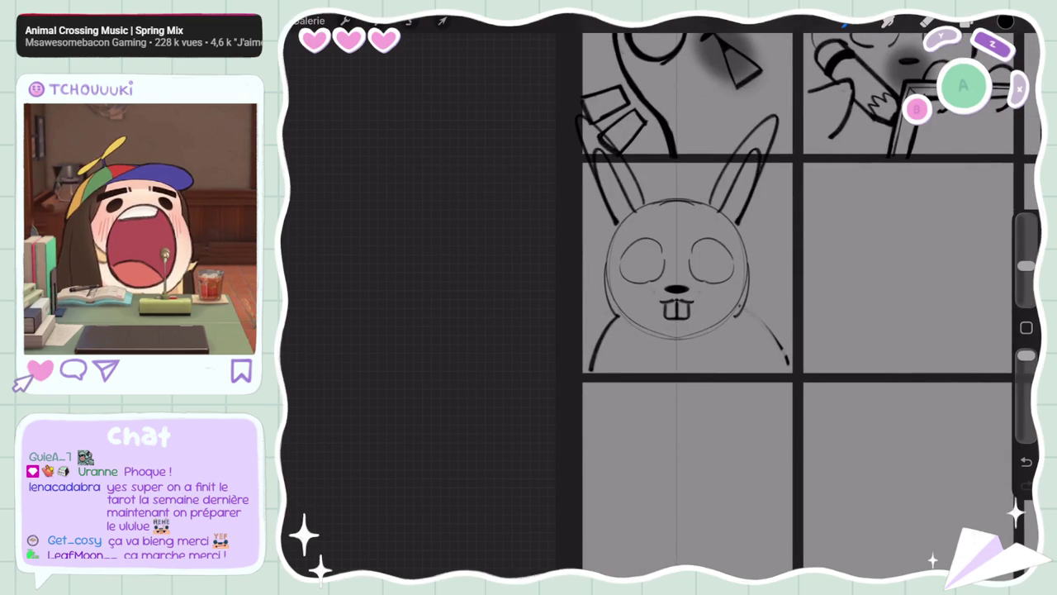
{"action": "key", "text": "ctrl+z"}
{"action": "key", "text": "ctrl+z"}
{"action": "key", "text": "ctrl+z"}
{"action": "scroll", "coordinate": [685, 247], "scroll_direction": "up", "scroll_amount": 3}
{"action": "scroll", "coordinate": [686, 247], "scroll_direction": "up", "scroll_amount": 1}
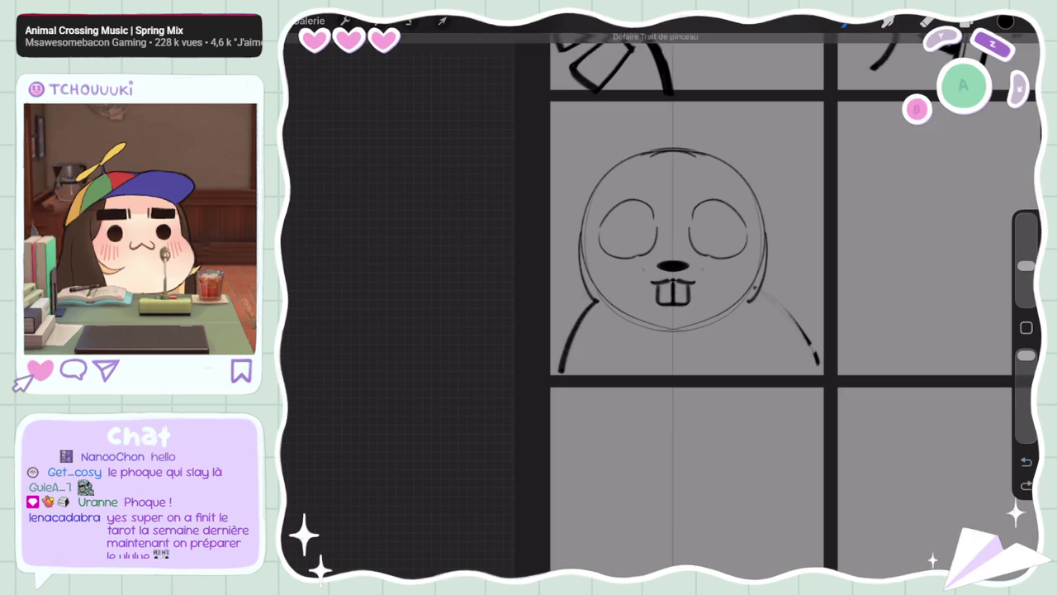
Add a new layer, Calque 12, above Calque 2
{"action": "left_click", "coordinate": [967, 23]}
{"action": "left_click", "coordinate": [985, 58]}
{"action": "left_click_drag", "start_coordinate": [759, 297], "coordinate": [817, 364]}
{"action": "left_click", "coordinate": [966, 22]}
{"action": "left_click", "coordinate": [826, 432]}
{"action": "left_click", "coordinate": [908, 432]}
{"action": "left_click", "coordinate": [966, 22]}
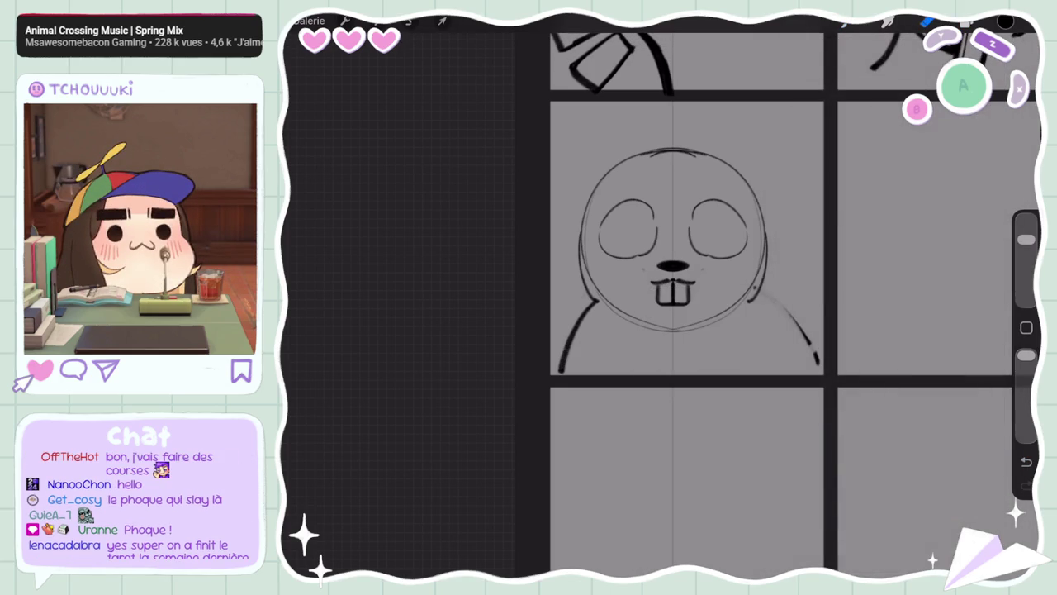
With a smaller brush on Calque 2, redraw the seal's eyes as upward arcs
{"action": "left_click_drag", "start_coordinate": [1027, 240], "coordinate": [1026, 265]}
{"action": "left_click", "coordinate": [966, 22]}
{"action": "left_click", "coordinate": [892, 473]}
{"action": "left_click", "coordinate": [966, 23]}
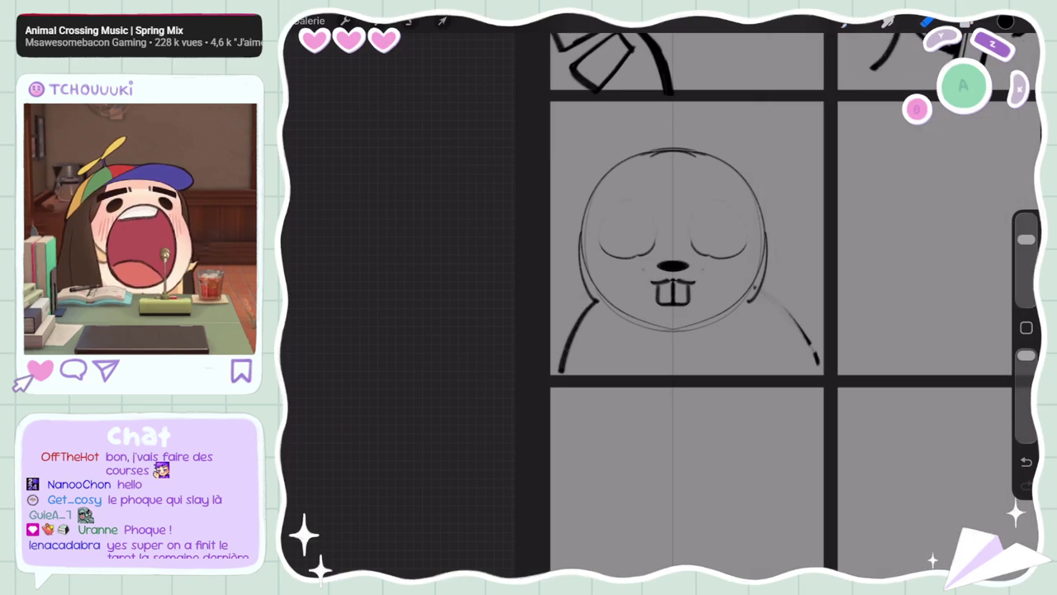
{"action": "key", "text": "ctrl+z"}
{"action": "key", "text": "ctrl+z"}
{"action": "left_click_drag", "start_coordinate": [1026, 240], "coordinate": [1026, 265]}
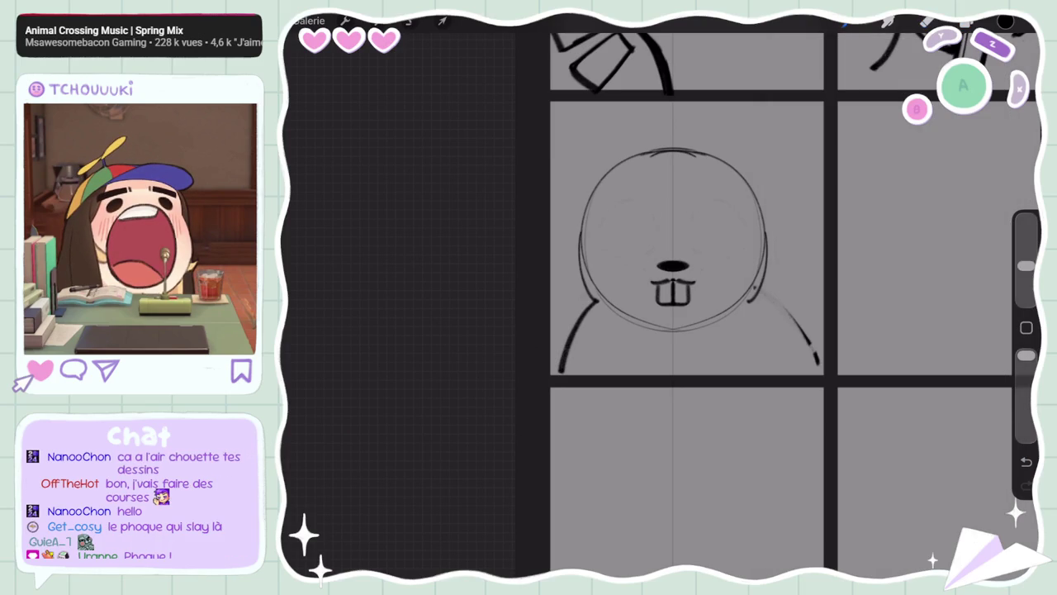
{"action": "left_click_drag", "start_coordinate": [620, 233], "coordinate": [657, 233]}
{"action": "left_click_drag", "start_coordinate": [689, 233], "coordinate": [726, 231]}
Close both eyes into ovals with lower curves and touch up their outlines
{"action": "key", "text": "ctrl+z"}
{"action": "left_click_drag", "start_coordinate": [620, 238], "coordinate": [656, 239]}
{"action": "left_click_drag", "start_coordinate": [691, 237], "coordinate": [726, 238]}
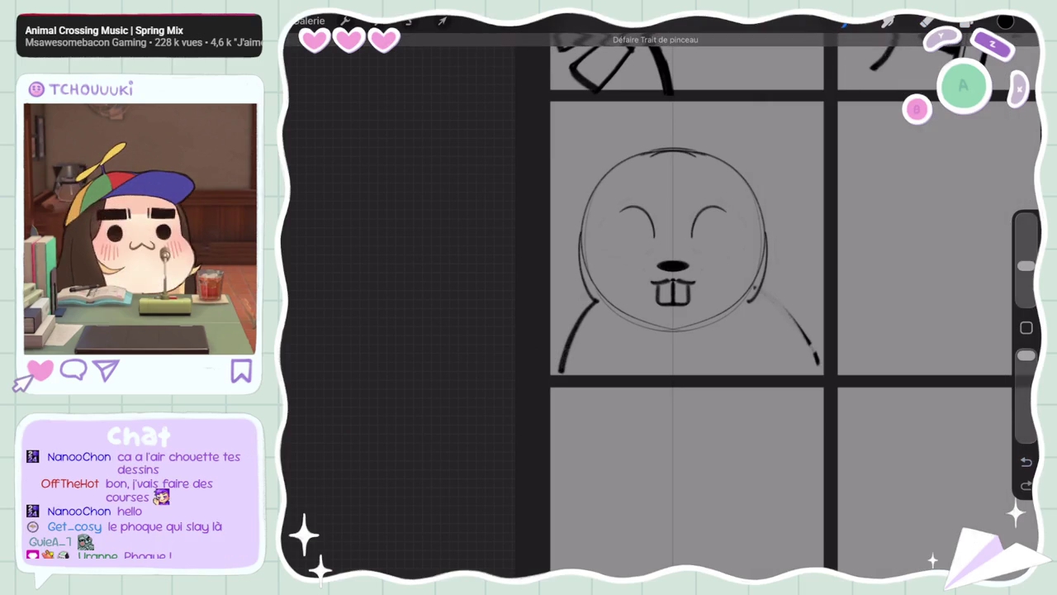
{"action": "left_click_drag", "start_coordinate": [607, 246], "coordinate": [654, 243]}
{"action": "left_click_drag", "start_coordinate": [693, 243], "coordinate": [741, 248]}
{"action": "key", "text": "ctrl+z"}
{"action": "left_click_drag", "start_coordinate": [608, 246], "coordinate": [741, 247]}
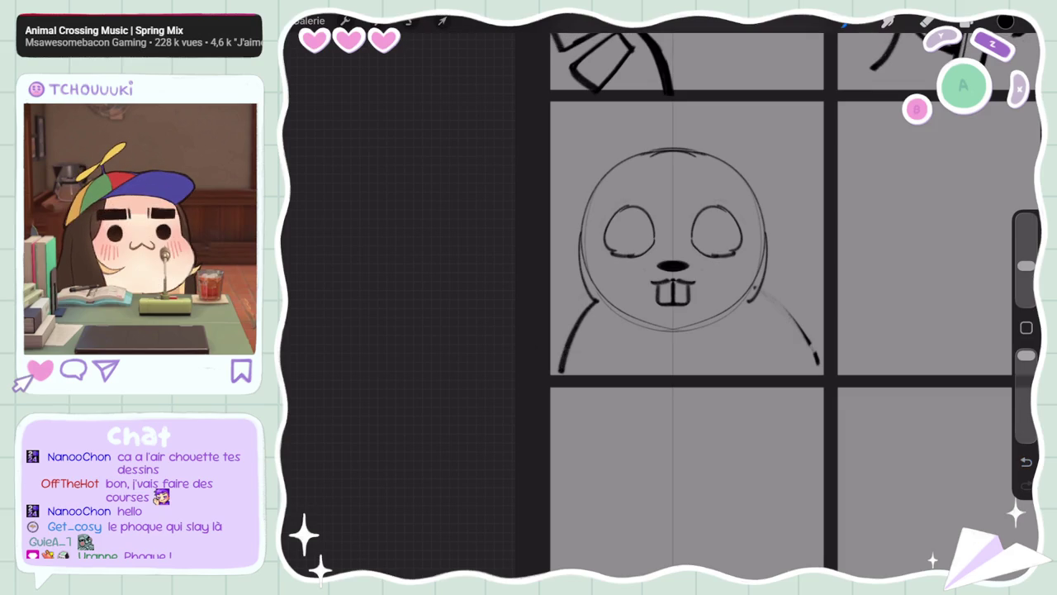
{"action": "left_click_drag", "start_coordinate": [1027, 240], "coordinate": [1026, 266]}
{"action": "left_click_drag", "start_coordinate": [629, 208], "coordinate": [608, 241]}
{"action": "left_click_drag", "start_coordinate": [717, 208], "coordinate": [742, 250]}
{"action": "left_click_drag", "start_coordinate": [611, 219], "coordinate": [614, 253]}
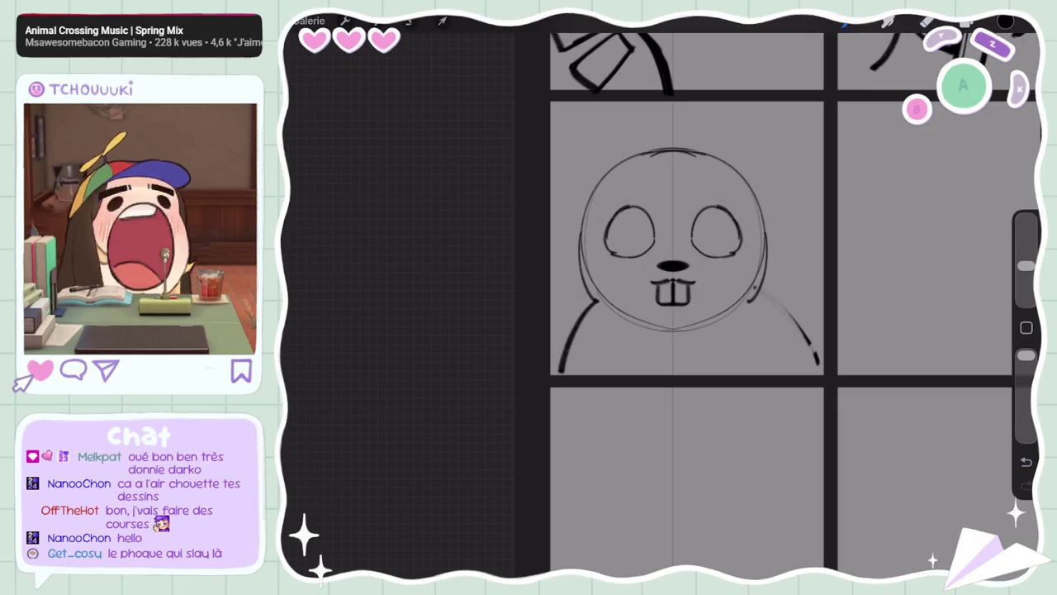
On Calque 12, draw the inner edges of the glasses rims between the eyes
{"action": "left_click", "coordinate": [967, 23]}
{"action": "left_click", "coordinate": [892, 433]}
{"action": "left_click", "coordinate": [967, 23]}
{"action": "left_click_drag", "start_coordinate": [611, 215], "coordinate": [653, 248]}
{"action": "key", "text": "ctrl+z"}
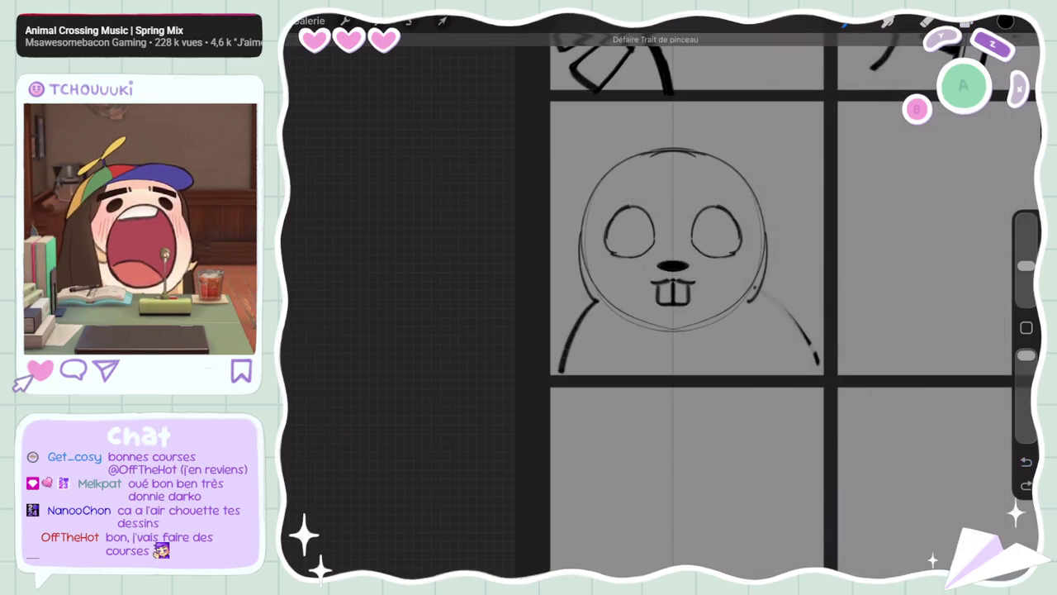
{"action": "left_click_drag", "start_coordinate": [699, 206], "coordinate": [685, 269]}
{"action": "left_click_drag", "start_coordinate": [698, 203], "coordinate": [684, 271]}
Draw the lower and upper rims to close round glasses rings around both eyes
{"action": "left_click_drag", "start_coordinate": [648, 213], "coordinate": [664, 270]}
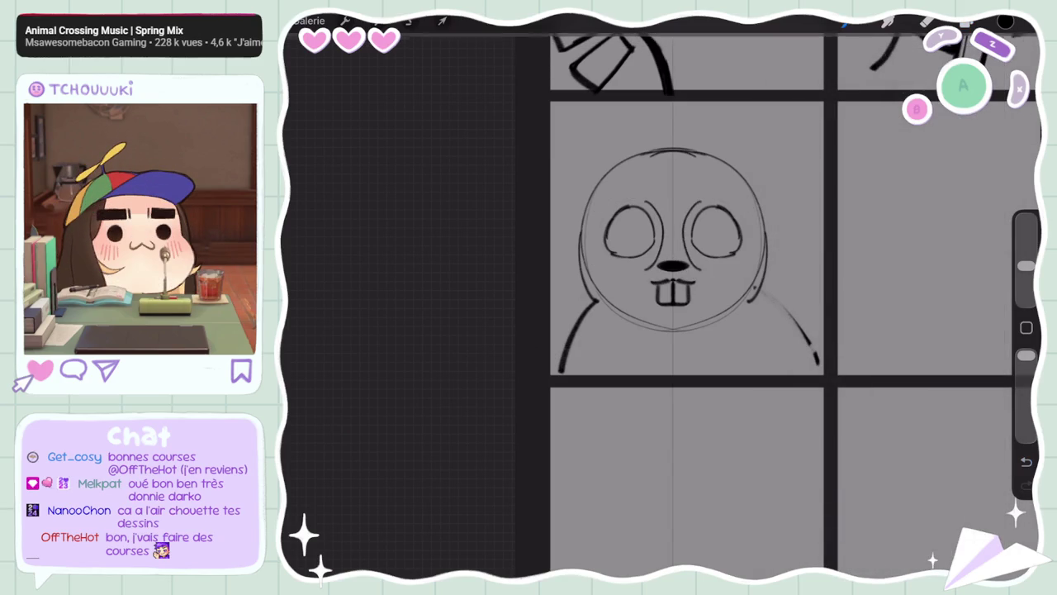
{"action": "left_click_drag", "start_coordinate": [586, 238], "coordinate": [619, 270]}
{"action": "left_click_drag", "start_coordinate": [760, 238], "coordinate": [728, 271]}
{"action": "left_click_drag", "start_coordinate": [588, 223], "coordinate": [633, 196]}
{"action": "left_click_drag", "start_coordinate": [710, 197], "coordinate": [758, 223]}
{"action": "key", "text": "ctrl+z"}
{"action": "mouse_move", "coordinate": [593, 211]}
{"action": "left_mouse_down"}
{"action": "mouse_move", "coordinate": [646, 192]}
{"action": "mouse_move", "coordinate": [758, 218]}
{"action": "mouse_move", "coordinate": [764, 241]}
{"action": "left_mouse_up"}
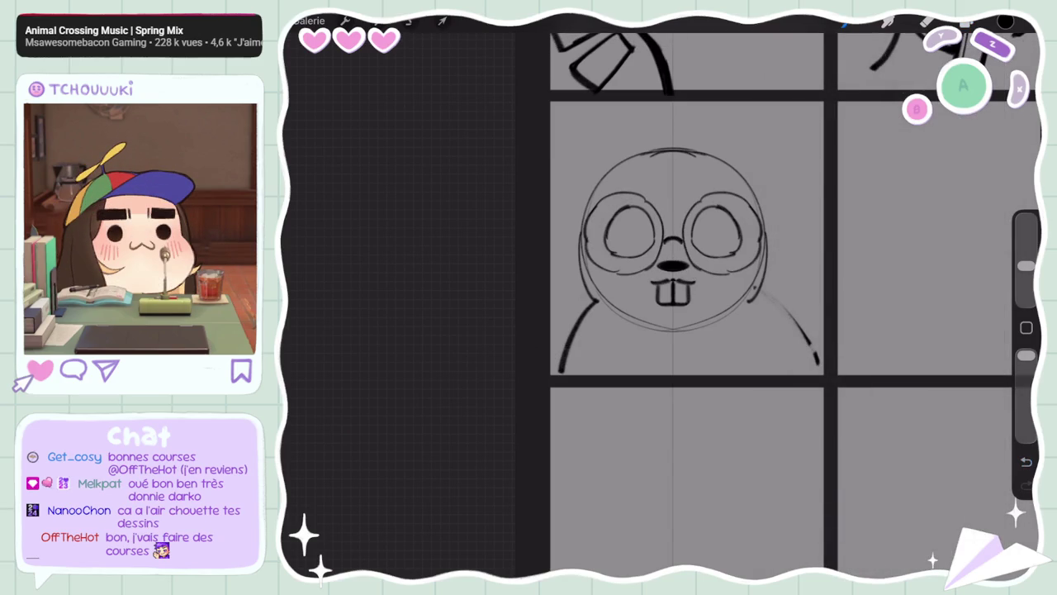
Draw the glasses bridge over the nose and darken the rims beside it
{"action": "left_click_drag", "start_coordinate": [663, 247], "coordinate": [685, 247]}
{"action": "left_click_drag", "start_coordinate": [650, 200], "coordinate": [664, 231]}
{"action": "left_click_drag", "start_coordinate": [702, 200], "coordinate": [682, 231]}
{"action": "left_click_drag", "start_coordinate": [644, 194], "coordinate": [664, 246]}
{"action": "left_click_drag", "start_coordinate": [699, 200], "coordinate": [682, 248]}
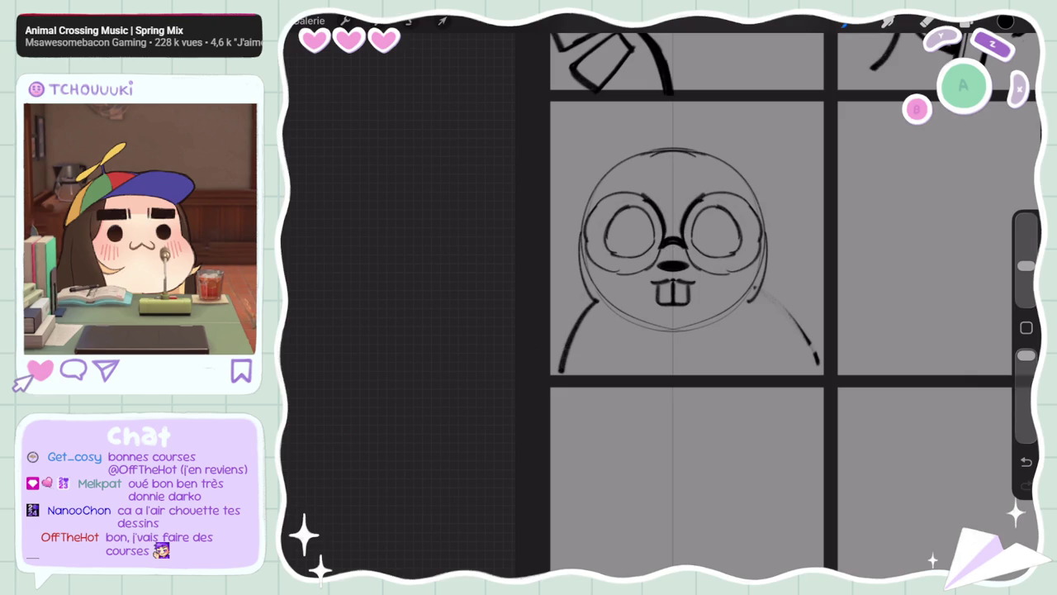
Ink over the rim outlines to thicken the glasses rims and bridge
{"action": "scroll", "coordinate": [661, 297], "scroll_direction": "up", "scroll_amount": 5}
{"action": "left_click_drag", "start_coordinate": [607, 92], "coordinate": [644, 206]}
{"action": "left_click_drag", "start_coordinate": [698, 245], "coordinate": [813, 221]}
{"action": "left_click_drag", "start_coordinate": [621, 111], "coordinate": [643, 178]}
{"action": "left_click_drag", "start_coordinate": [670, 273], "coordinate": [795, 230]}
{"action": "left_click_drag", "start_coordinate": [578, 281], "coordinate": [640, 214]}
{"action": "mouse_move", "coordinate": [655, 248]}
{"action": "left_mouse_down"}
{"action": "mouse_move", "coordinate": [696, 306]}
{"action": "mouse_move", "coordinate": [641, 355]}
{"action": "left_mouse_up"}
{"action": "mouse_move", "coordinate": [603, 273]}
{"action": "left_mouse_down"}
{"action": "mouse_move", "coordinate": [553, 294]}
{"action": "mouse_move", "coordinate": [598, 289]}
{"action": "left_mouse_up"}
On the rotated, zoomed canvas, darken the outer edges of both rims
{"action": "scroll", "coordinate": [661, 297], "scroll_direction": "up", "scroll_amount": 3}
{"action": "left_click_drag", "start_coordinate": [695, 234], "coordinate": [707, 330]}
{"action": "left_click_drag", "start_coordinate": [743, 186], "coordinate": [836, 163]}
{"action": "left_click_drag", "start_coordinate": [710, 262], "coordinate": [650, 373]}
{"action": "left_click_drag", "start_coordinate": [874, 109], "coordinate": [783, 188]}
{"action": "left_click_drag", "start_coordinate": [708, 300], "coordinate": [626, 382]}
{"action": "left_click_drag", "start_coordinate": [882, 43], "coordinate": [820, 178]}
{"action": "left_click_drag", "start_coordinate": [659, 373], "coordinate": [582, 392]}
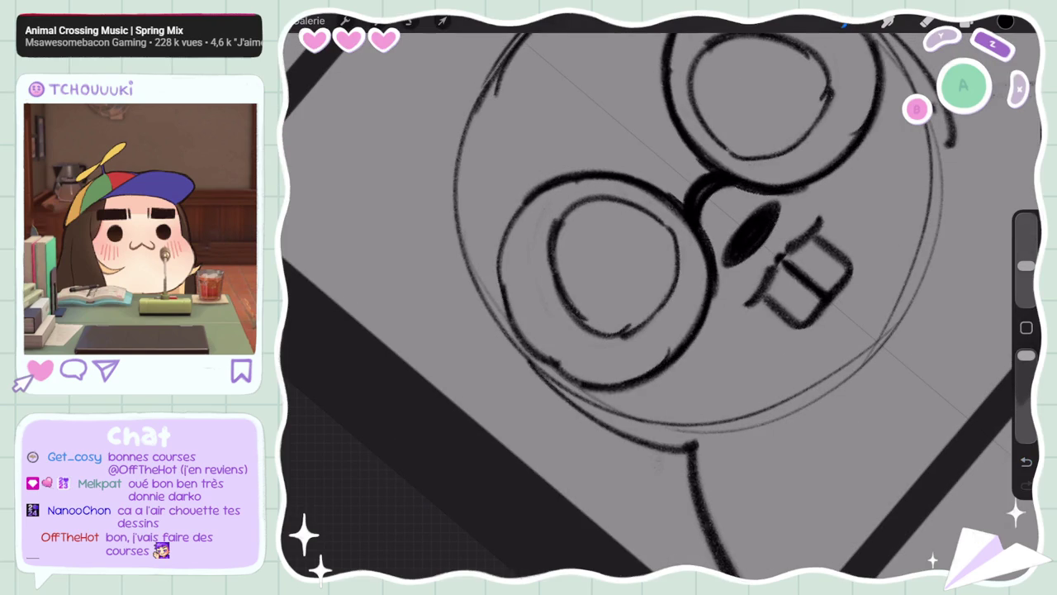
{"action": "left_click_drag", "start_coordinate": [611, 264], "coordinate": [636, 322]}
{"action": "mouse_move", "coordinate": [755, 312]}
{"action": "left_mouse_down"}
{"action": "mouse_move", "coordinate": [753, 353]}
{"action": "mouse_move", "coordinate": [671, 438]}
{"action": "left_mouse_up"}
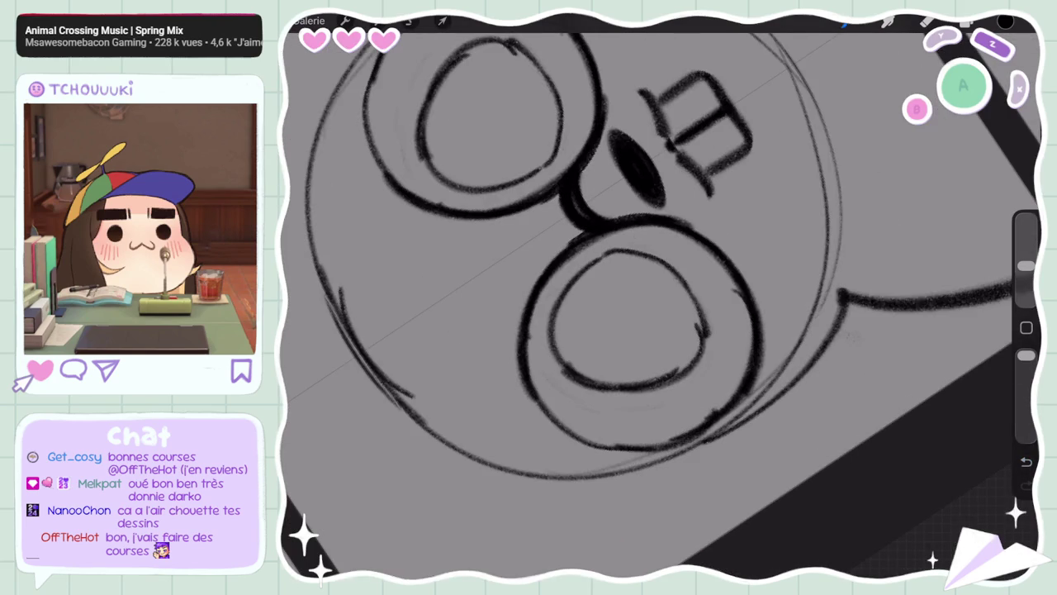
Darken the bottoms of both rims, enlarge the brush, and undo the last strokes
{"action": "left_click_drag", "start_coordinate": [740, 393], "coordinate": [652, 446]}
{"action": "left_click_drag", "start_coordinate": [628, 298], "coordinate": [603, 272]}
{"action": "left_click_drag", "start_coordinate": [755, 312], "coordinate": [731, 376]}
{"action": "left_click_drag", "start_coordinate": [453, 272], "coordinate": [438, 347]}
{"action": "left_click_drag", "start_coordinate": [755, 318], "coordinate": [726, 379]}
{"action": "left_click_drag", "start_coordinate": [431, 297], "coordinate": [475, 357]}
{"action": "left_click_drag", "start_coordinate": [758, 339], "coordinate": [680, 393]}
{"action": "left_click_drag", "start_coordinate": [443, 332], "coordinate": [509, 367]}
{"action": "left_click_drag", "start_coordinate": [740, 368], "coordinate": [676, 385]}
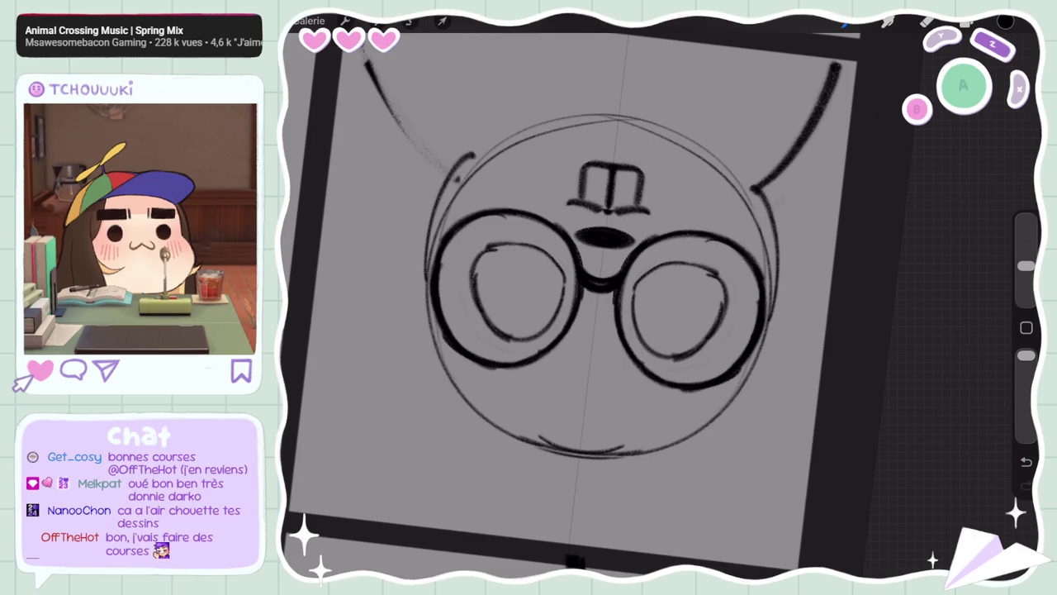
{"action": "left_click_drag", "start_coordinate": [1026, 265], "coordinate": [1026, 239]}
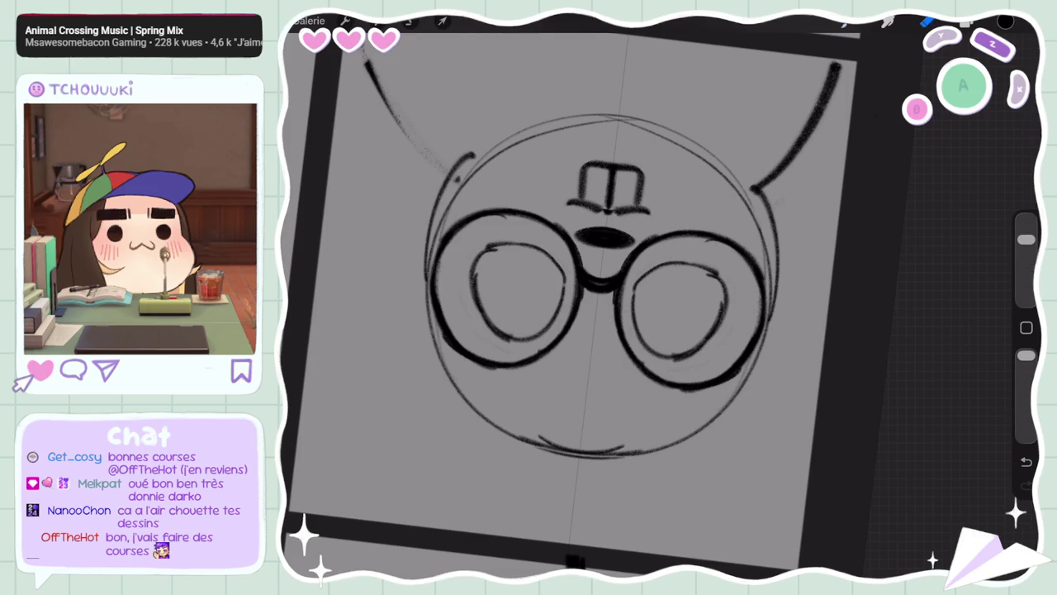
{"action": "key", "text": "ctrl+z"}
{"action": "key", "text": "ctrl+z"}
{"action": "key", "text": "ctrl+z"}
{"action": "key", "text": "ctrl+z"}
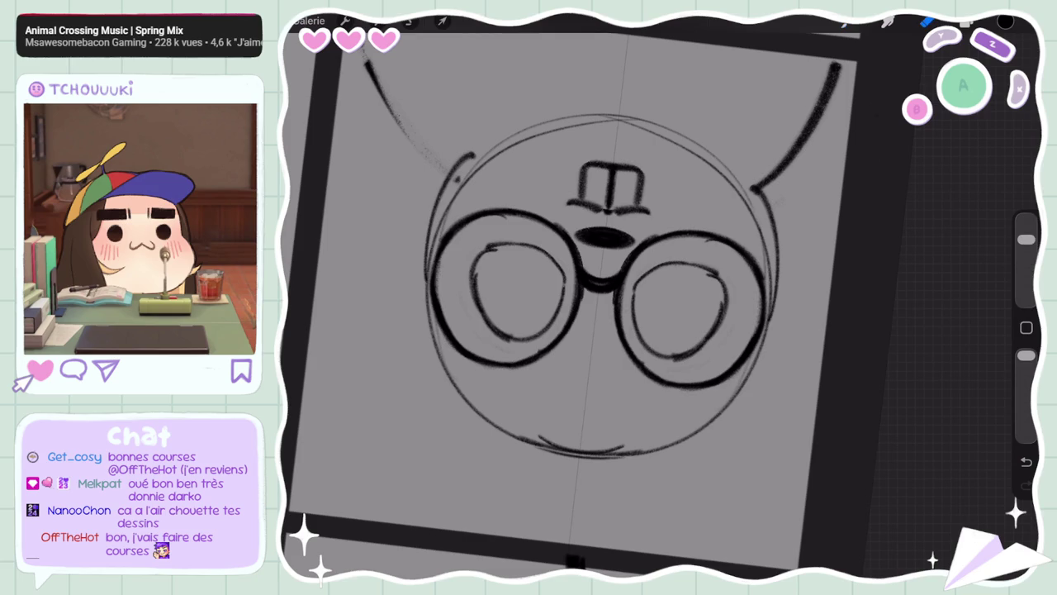
{"action": "scroll", "coordinate": [570, 297], "scroll_direction": "down", "scroll_amount": 5}
{"action": "scroll", "coordinate": [570, 297], "scroll_direction": "down", "scroll_amount": 5}
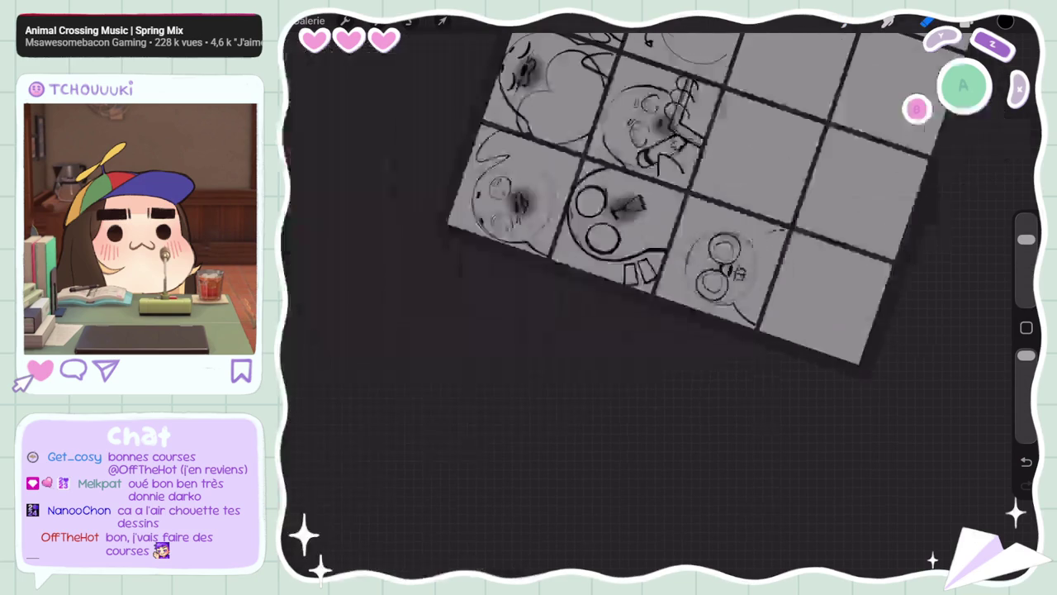
On Calque 2, lasso the seal's eyes with a freehand selection
{"action": "scroll", "coordinate": [661, 298], "scroll_direction": "up", "scroll_amount": 5}
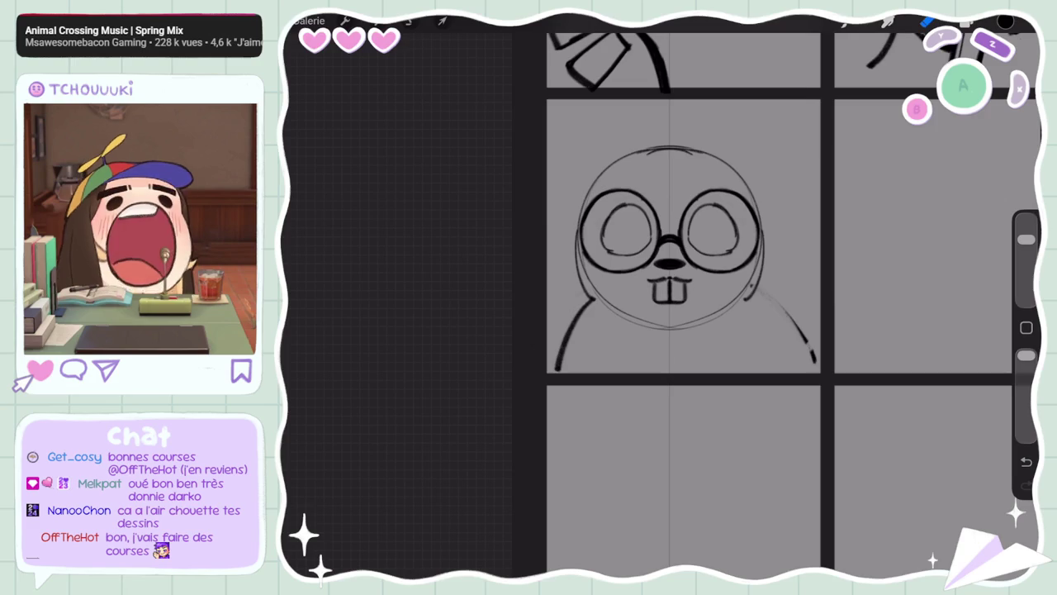
{"action": "key", "text": "l"}
{"action": "left_click", "coordinate": [894, 472]}
{"action": "left_click", "coordinate": [966, 21]}
{"action": "scroll", "coordinate": [661, 248], "scroll_direction": "up", "scroll_amount": 3}
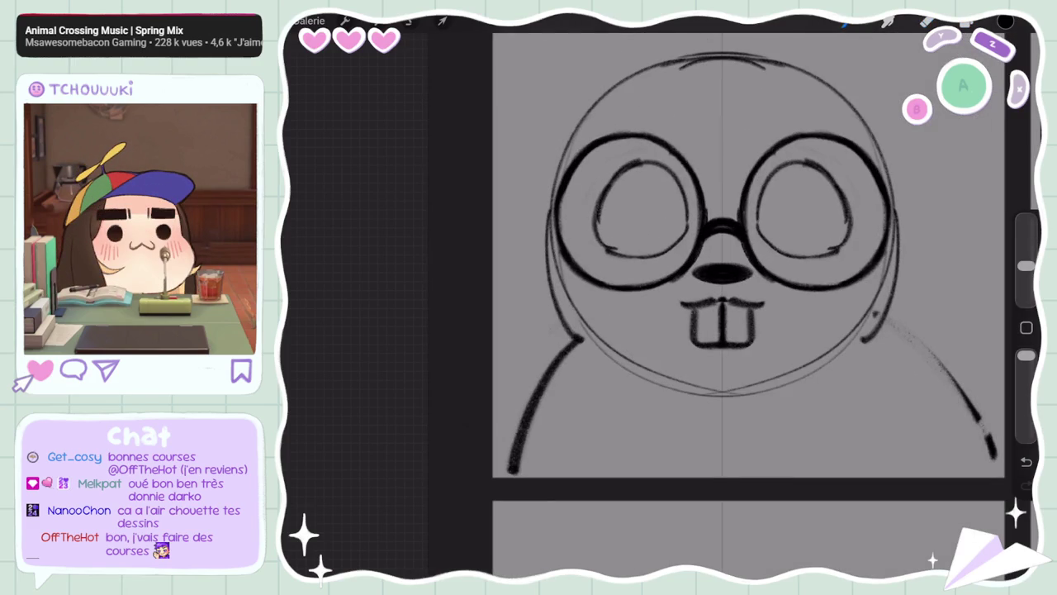
{"action": "left_click", "coordinate": [377, 24]}
{"action": "left_click", "coordinate": [410, 23]}
{"action": "left_click_drag", "start_coordinate": [596, 176], "coordinate": [717, 251]}
{"action": "left_click", "coordinate": [596, 176]}
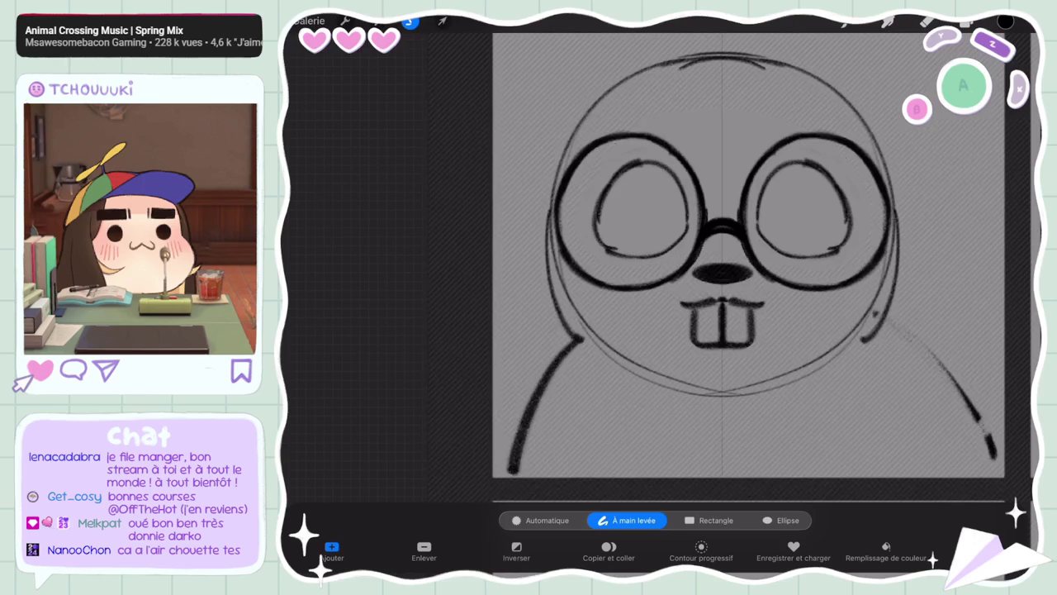
Pinch the selected eyes smaller with Liquify, then enlarge the brush
{"action": "left_click", "coordinate": [377, 20]}
{"action": "left_click", "coordinate": [317, 427]}
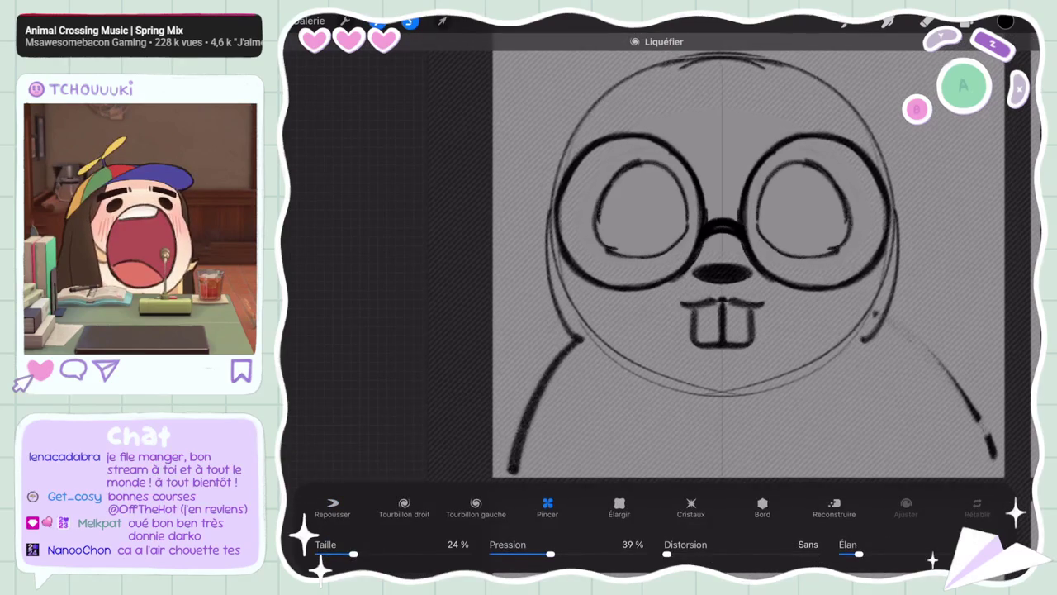
{"action": "left_click", "coordinate": [723, 206]}
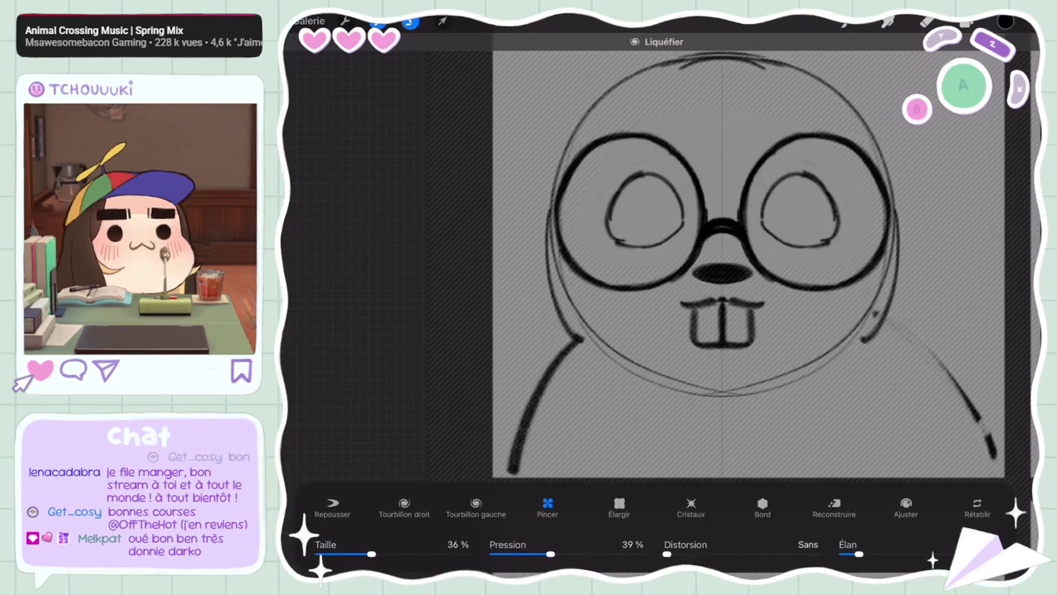
{"action": "left_click", "coordinate": [844, 23]}
{"action": "scroll", "coordinate": [743, 256], "scroll_direction": "down", "scroll_amount": 5}
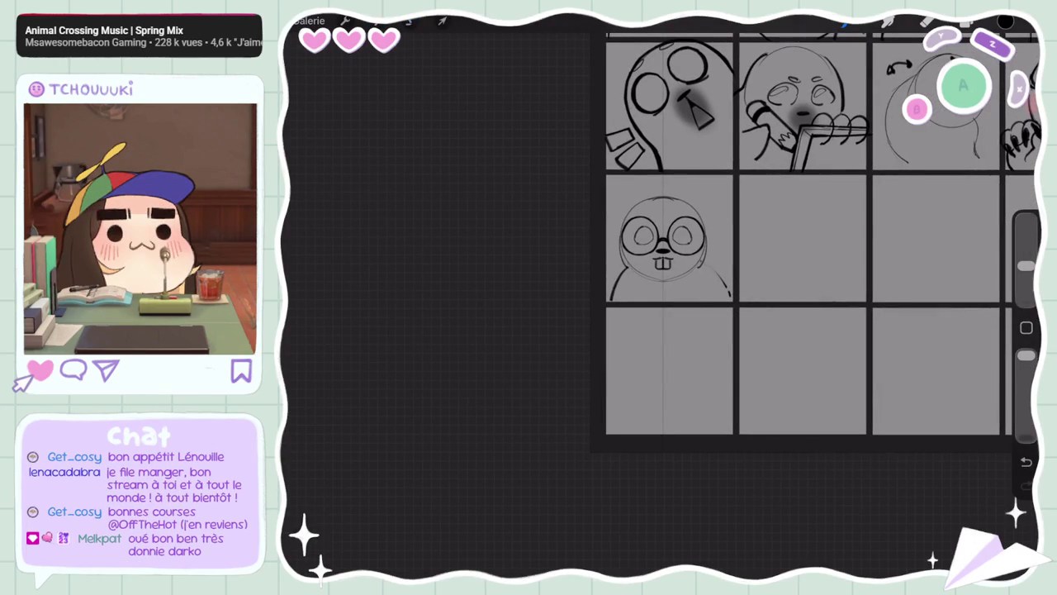
{"action": "left_click_drag", "start_coordinate": [1025, 266], "coordinate": [1026, 239]}
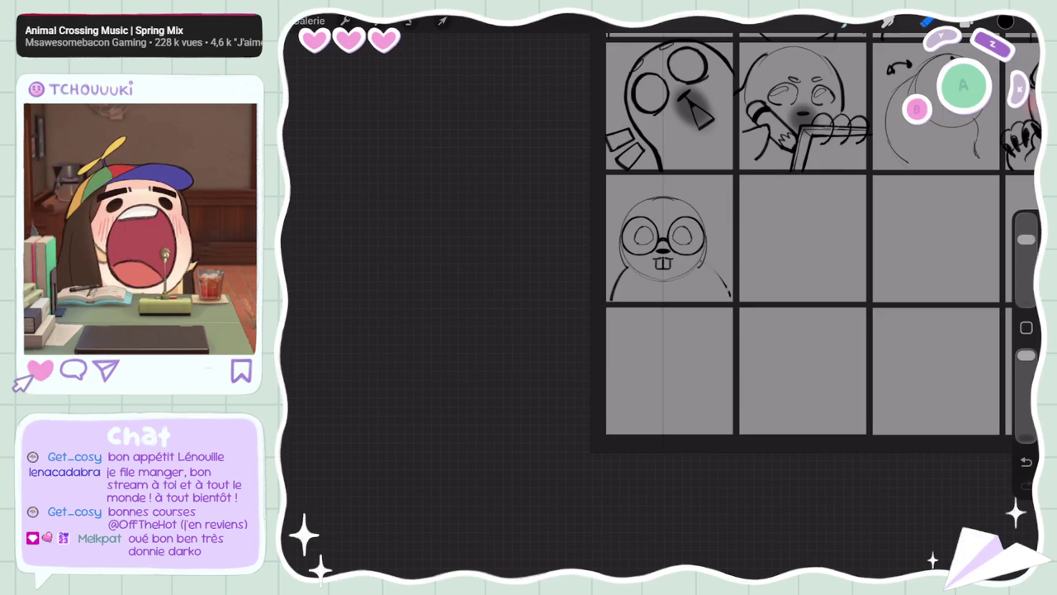
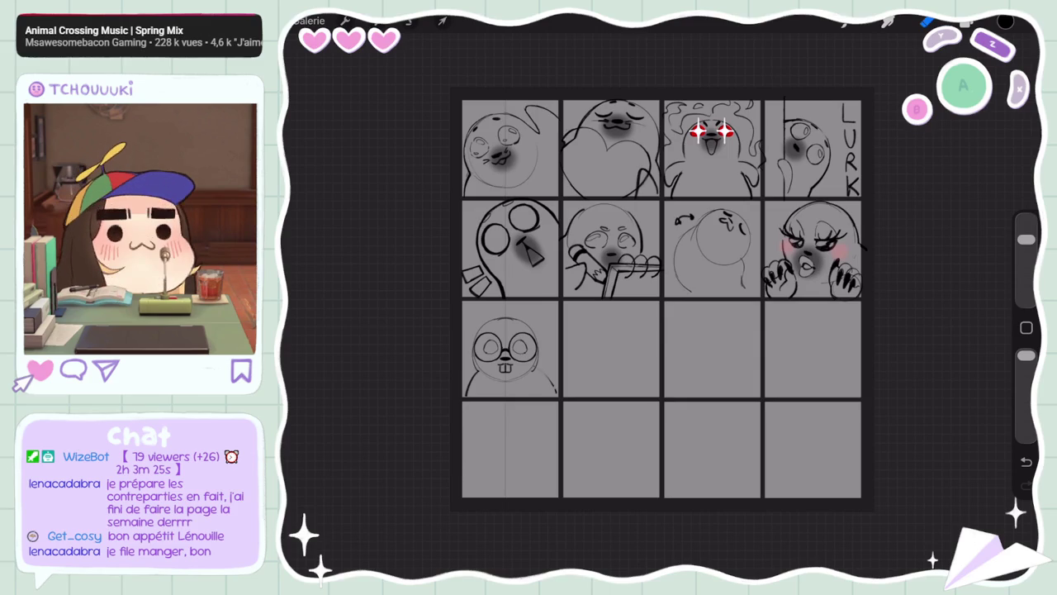
Turn off the canvas Drawing Guide and disable Drawing Assist on the Calque 2 sketch layer
{"action": "scroll", "coordinate": [661, 298], "scroll_direction": "up", "scroll_amount": 5}
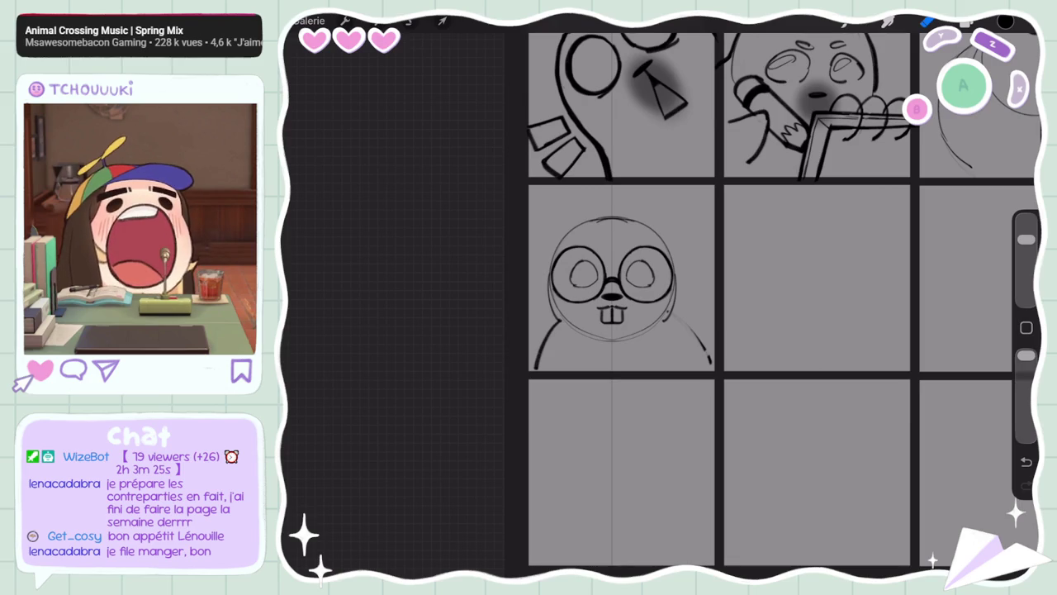
{"action": "left_click", "coordinate": [346, 20]}
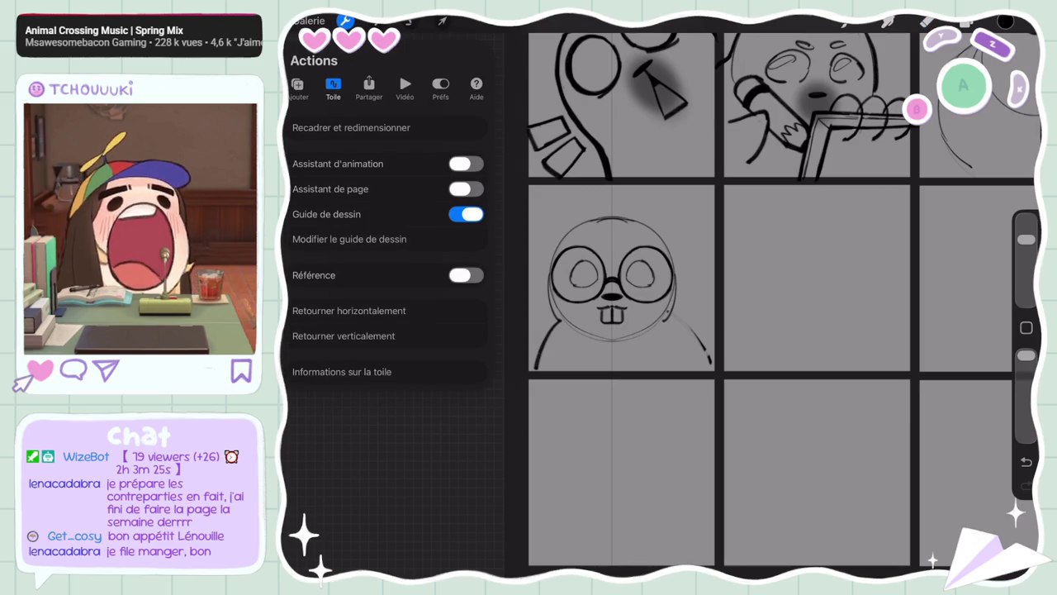
{"action": "left_click", "coordinate": [466, 214]}
{"action": "left_click", "coordinate": [979, 21]}
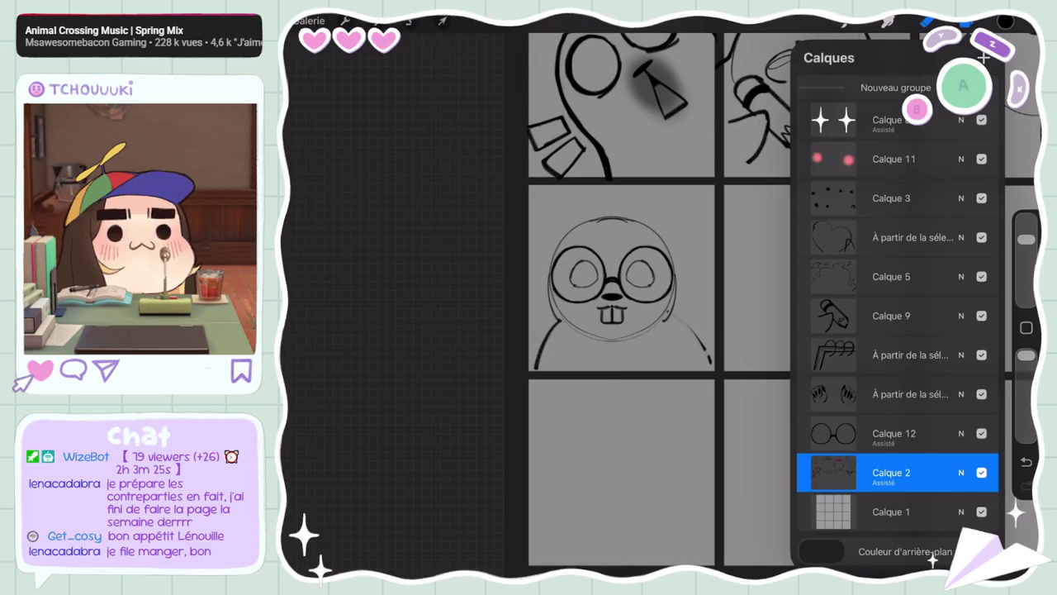
{"action": "left_click", "coordinate": [891, 472]}
{"action": "left_click", "coordinate": [710, 470]}
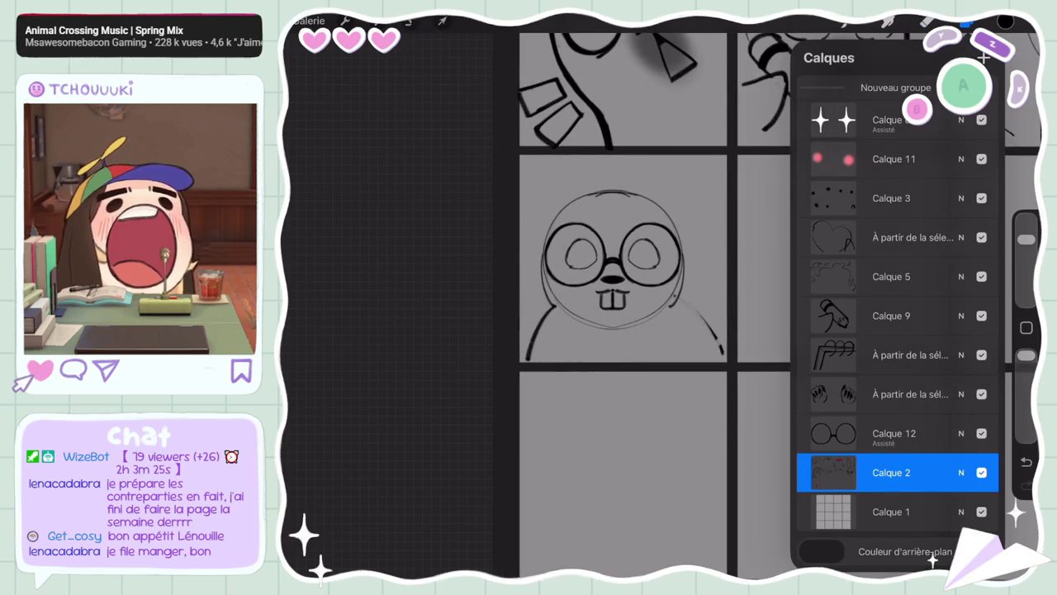
Lasso the beaver's head on the sketch and glasses layers and tilt it slightly counter-clockwise
{"action": "left_click", "coordinate": [411, 21]}
{"action": "left_click_drag", "start_coordinate": [532, 287], "coordinate": [520, 268]}
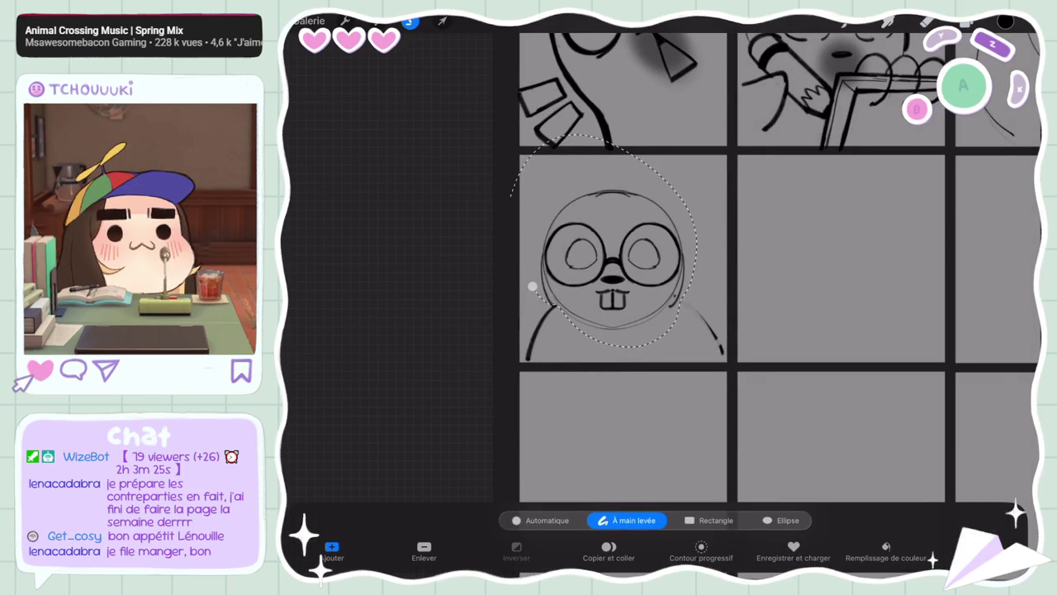
{"action": "left_click", "coordinate": [424, 549]}
{"action": "left_click_drag", "start_coordinate": [653, 121], "coordinate": [673, 136]}
{"action": "left_click", "coordinate": [971, 20]}
{"action": "left_click", "coordinate": [896, 433]}
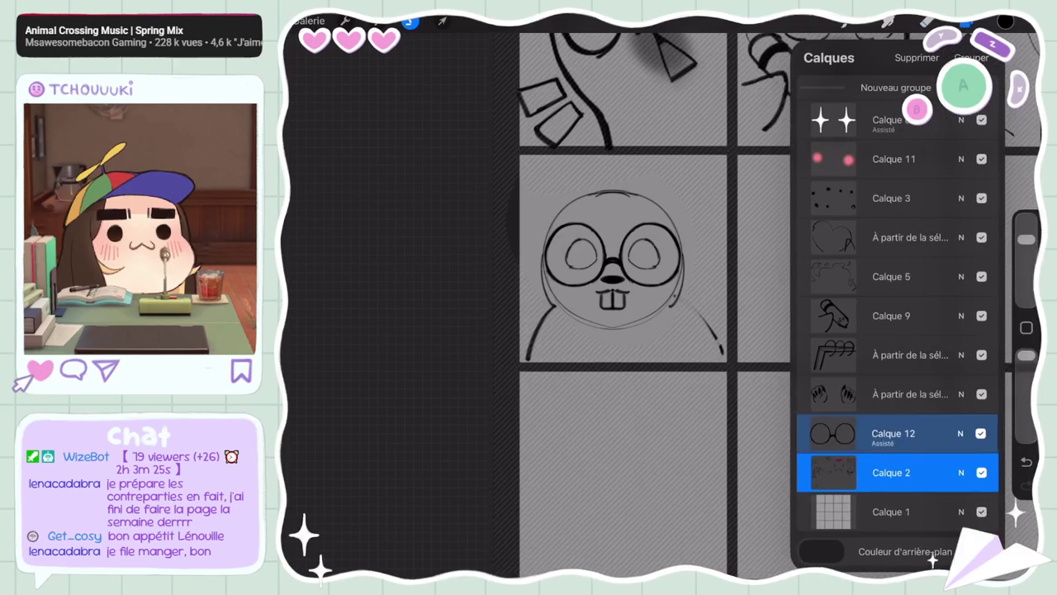
{"action": "left_click", "coordinate": [442, 21]}
{"action": "left_click_drag", "start_coordinate": [612, 169], "coordinate": [600, 165]}
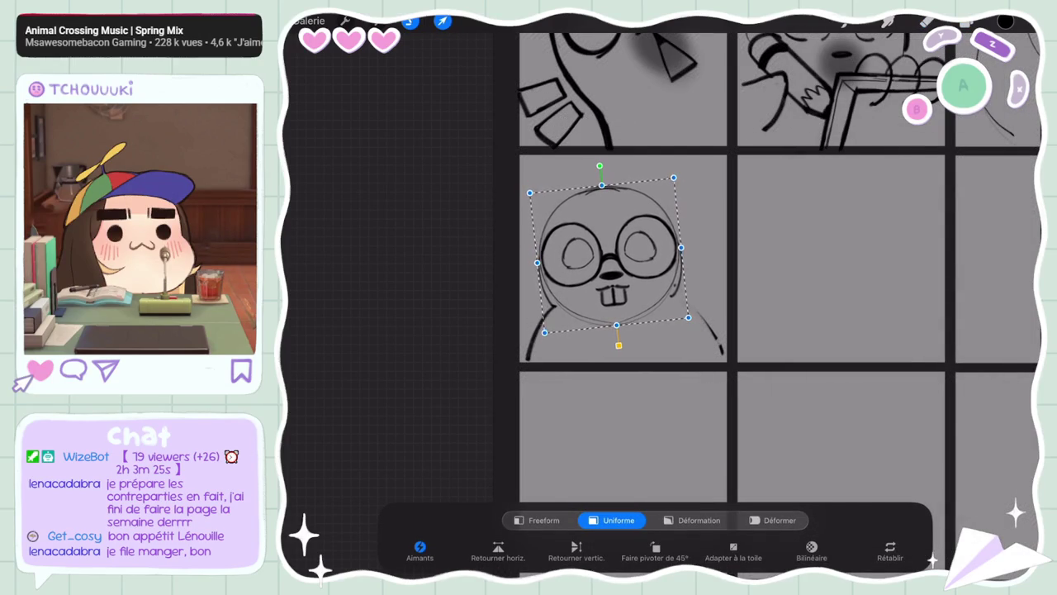
{"action": "left_click", "coordinate": [971, 21]}
{"action": "left_click", "coordinate": [892, 471]}
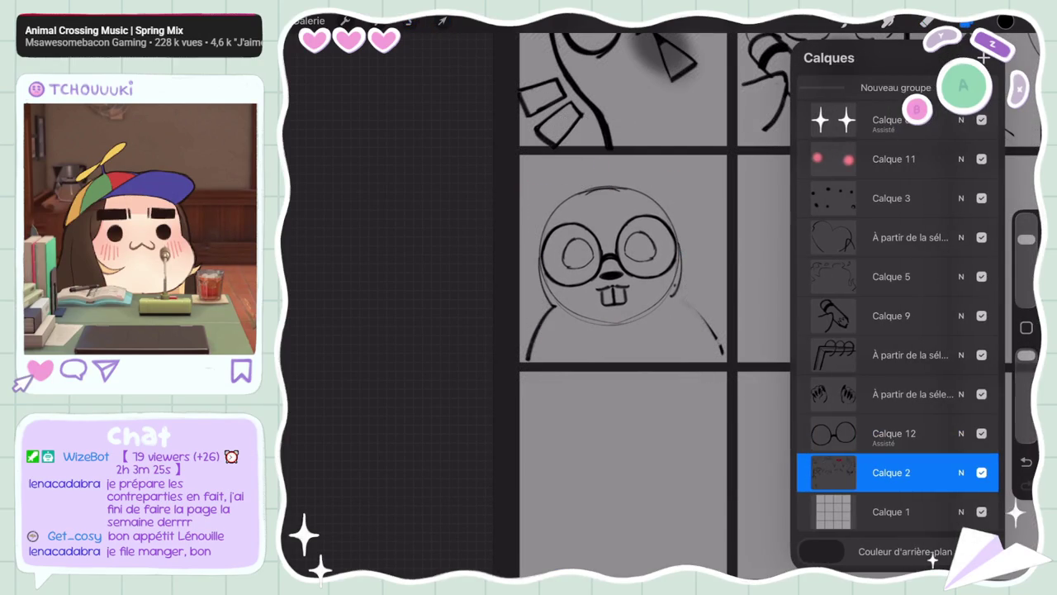
{"action": "left_click", "coordinate": [971, 20]}
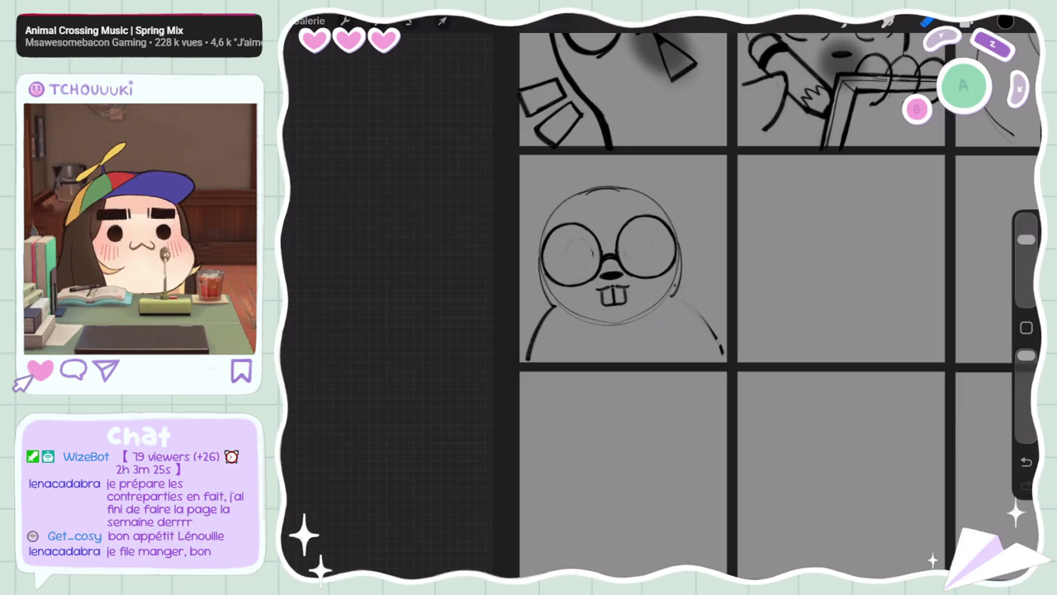
{"action": "left_click_drag", "start_coordinate": [1026, 239], "coordinate": [1026, 265]}
Draw dark pupils so both of the beaver's eyes are open
{"action": "left_click", "coordinate": [1026, 462]}
{"action": "left_click", "coordinate": [579, 252]}
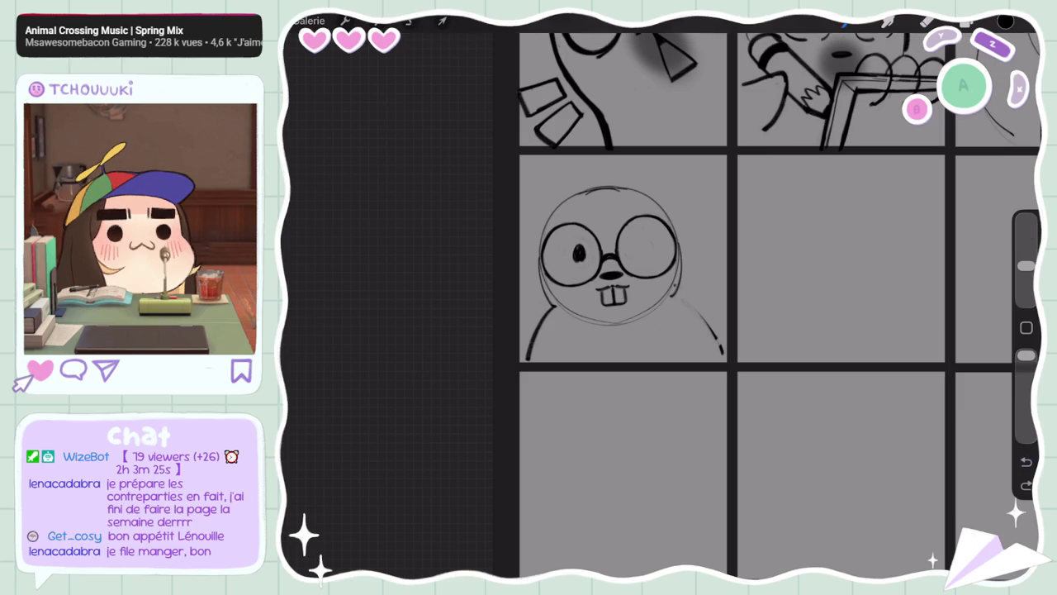
{"action": "left_click", "coordinate": [1026, 462]}
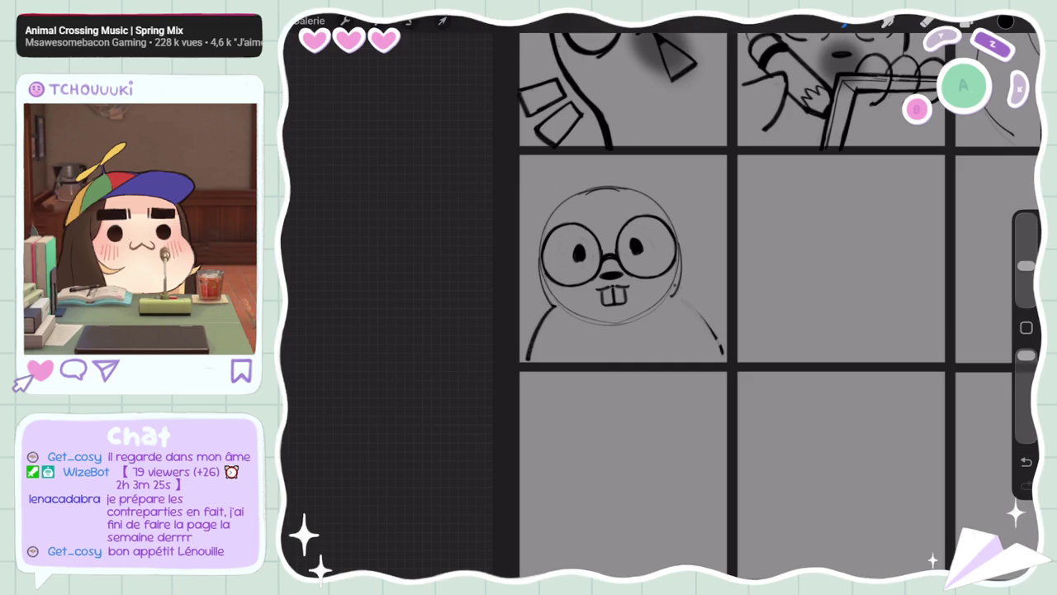
Lasso the whole beaver on both layers and nudge it slightly left in its cell
{"action": "left_click", "coordinate": [973, 24]}
{"action": "left_click", "coordinate": [867, 432]}
{"action": "left_click", "coordinate": [443, 22]}
{"action": "left_click", "coordinate": [411, 21]}
{"action": "left_click_drag", "start_coordinate": [501, 200], "coordinate": [500, 413]}
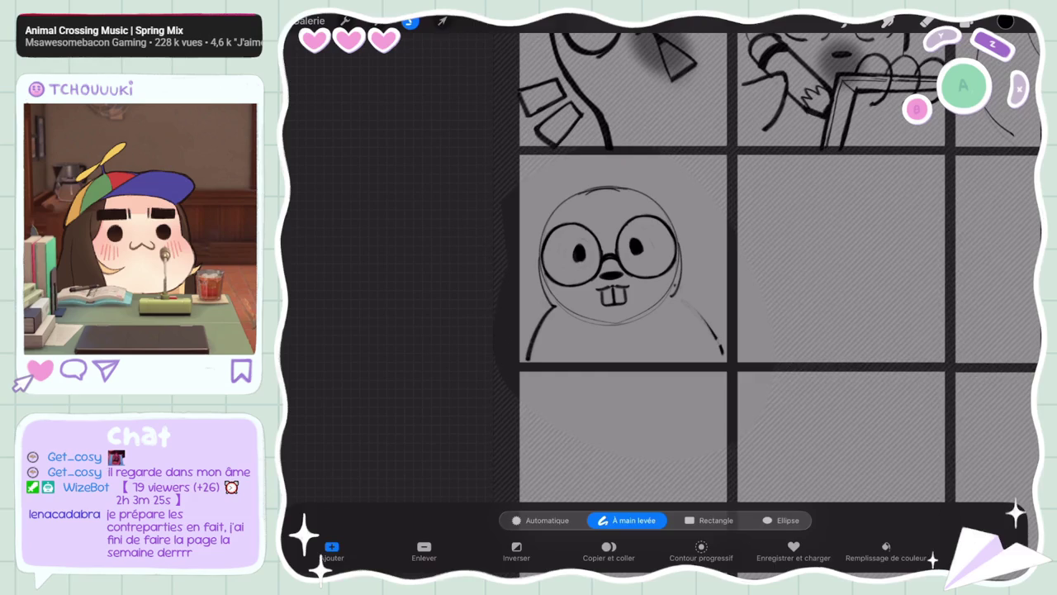
{"action": "left_click", "coordinate": [443, 22]}
{"action": "left_click_drag", "start_coordinate": [607, 256], "coordinate": [596, 256]}
{"action": "left_click", "coordinate": [973, 23]}
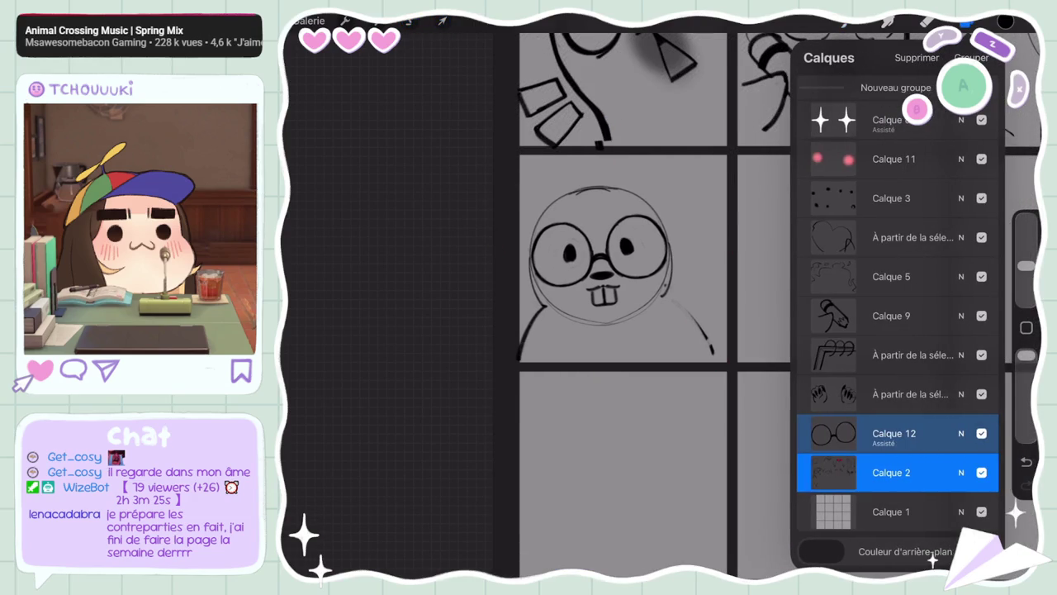
{"action": "left_click", "coordinate": [895, 432]}
{"action": "left_click", "coordinate": [972, 23]}
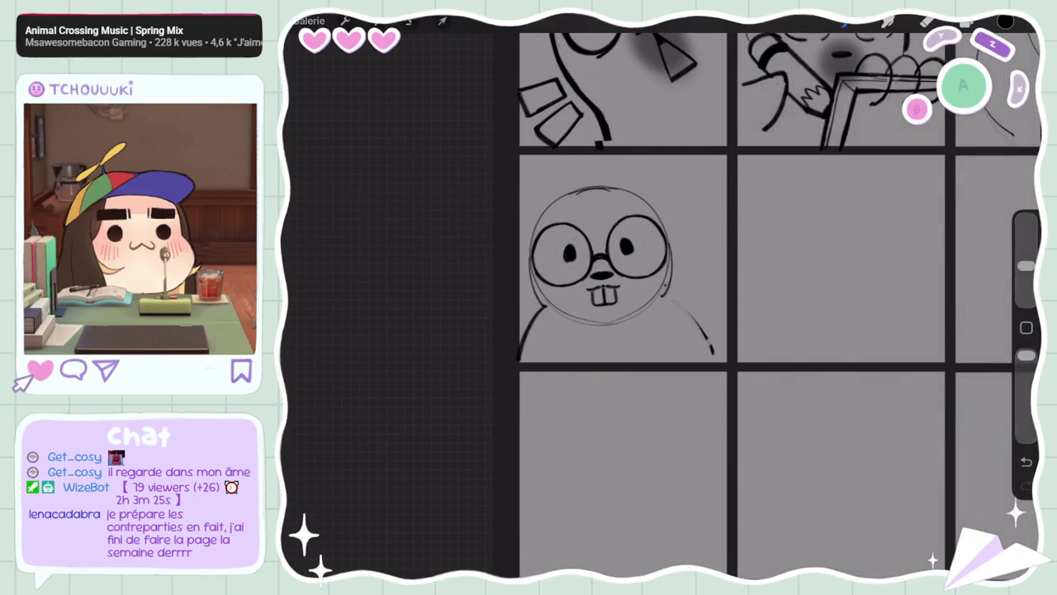
Start a rough arc in the empty cell beside the beaver
{"action": "left_click_drag", "start_coordinate": [801, 272], "coordinate": [859, 271]}
{"action": "key", "text": "ctrl+z"}
{"action": "mouse_move", "coordinate": [691, 286]}
{"action": "left_mouse_down"}
{"action": "mouse_move", "coordinate": [759, 265]}
{"action": "mouse_move", "coordinate": [706, 307]}
{"action": "left_mouse_up"}
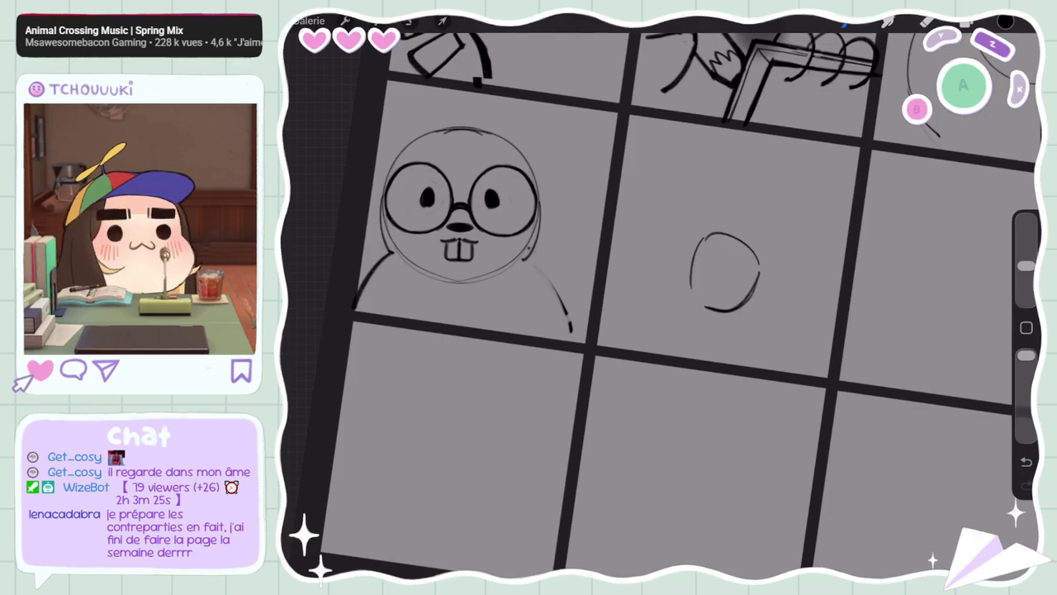
Sketch a fist with one raised finger in the next cell, redoing and erasing strokes to refine it
{"action": "key", "text": "ctrl+z"}
{"action": "left_click_drag", "start_coordinate": [698, 236], "coordinate": [732, 231]}
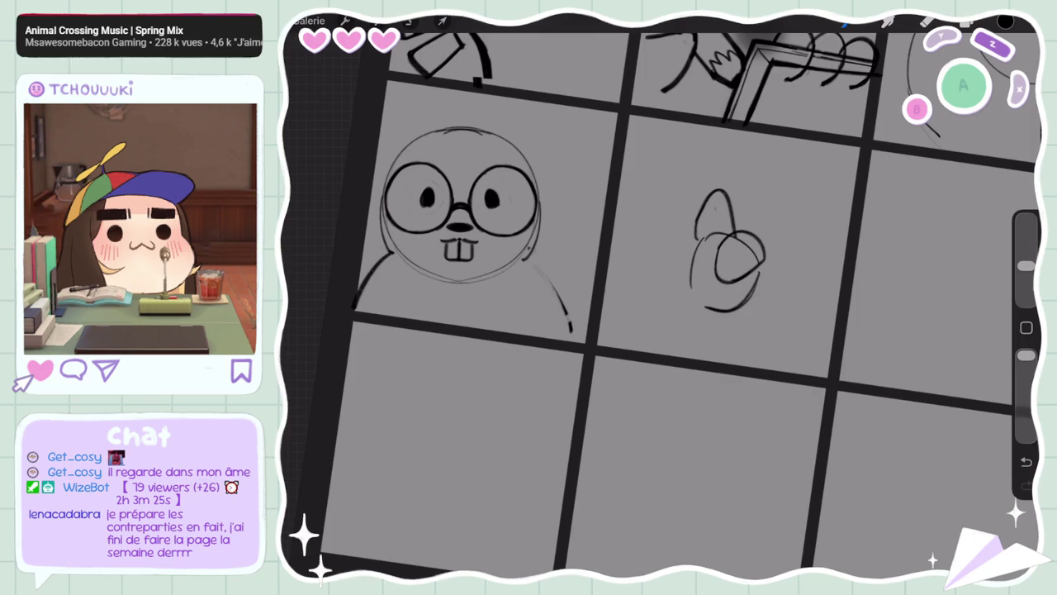
{"action": "key", "text": "ctrl+z"}
{"action": "left_click_drag", "start_coordinate": [697, 238], "coordinate": [691, 263]}
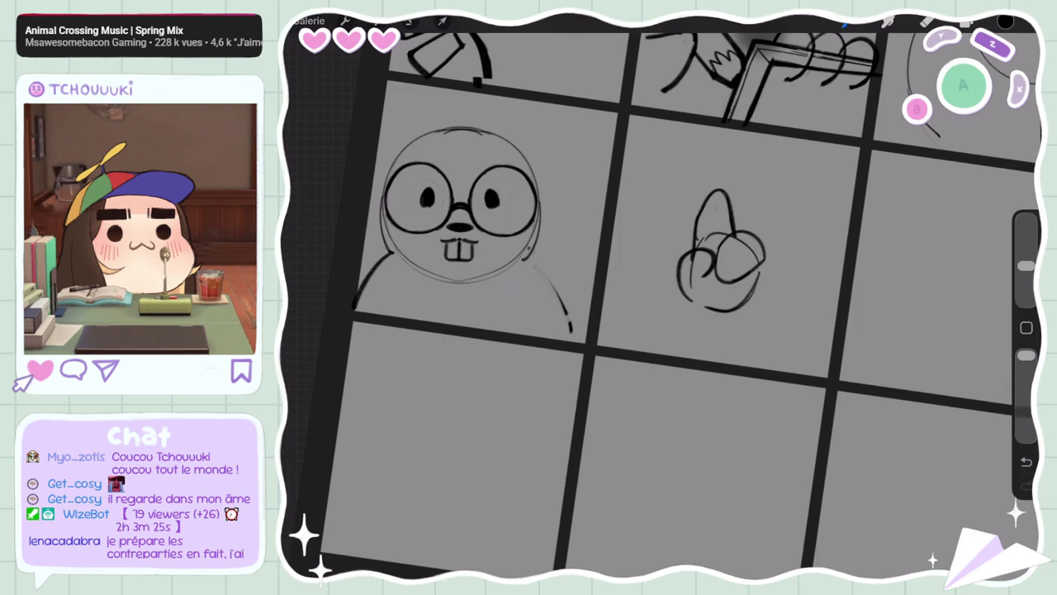
{"action": "left_click_drag", "start_coordinate": [737, 284], "coordinate": [717, 250]}
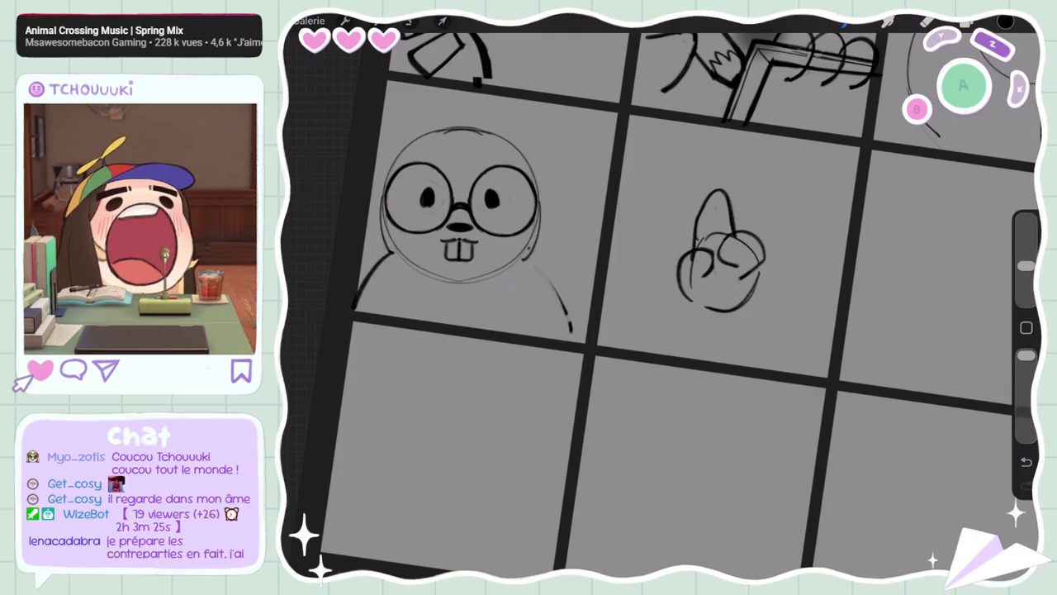
{"action": "key", "text": "ctrl+z"}
{"action": "left_click_drag", "start_coordinate": [717, 238], "coordinate": [728, 262]}
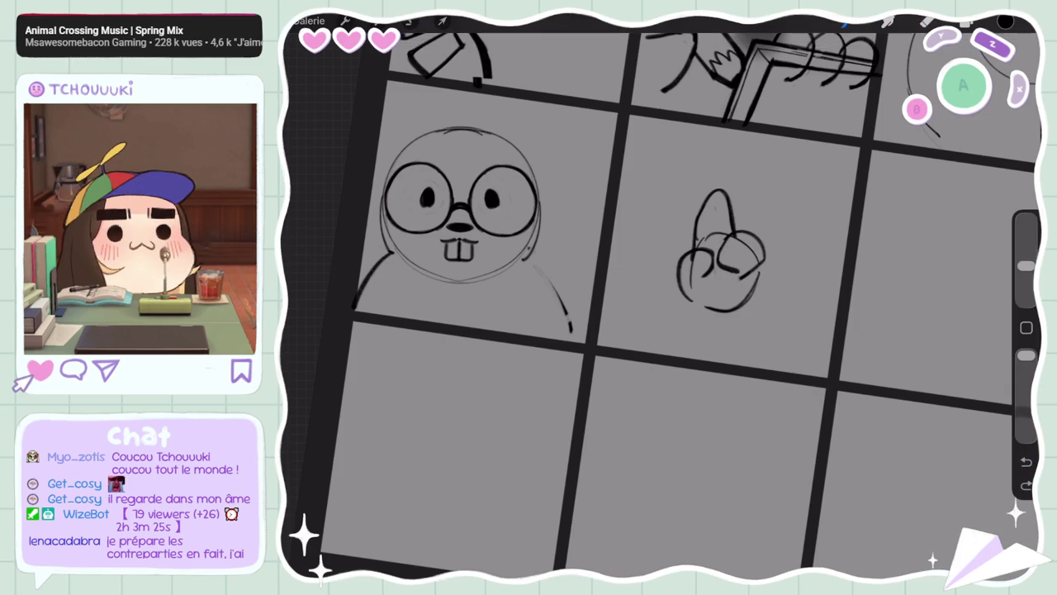
{"action": "left_click_drag", "start_coordinate": [1026, 265], "coordinate": [1026, 238]}
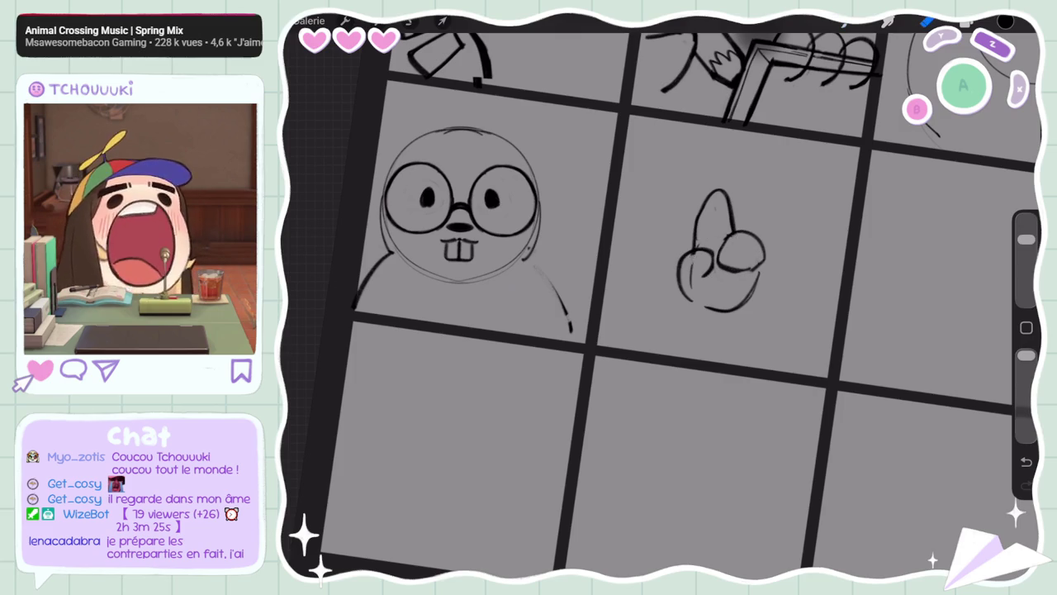
{"action": "left_click_drag", "start_coordinate": [1025, 239], "coordinate": [1025, 265]}
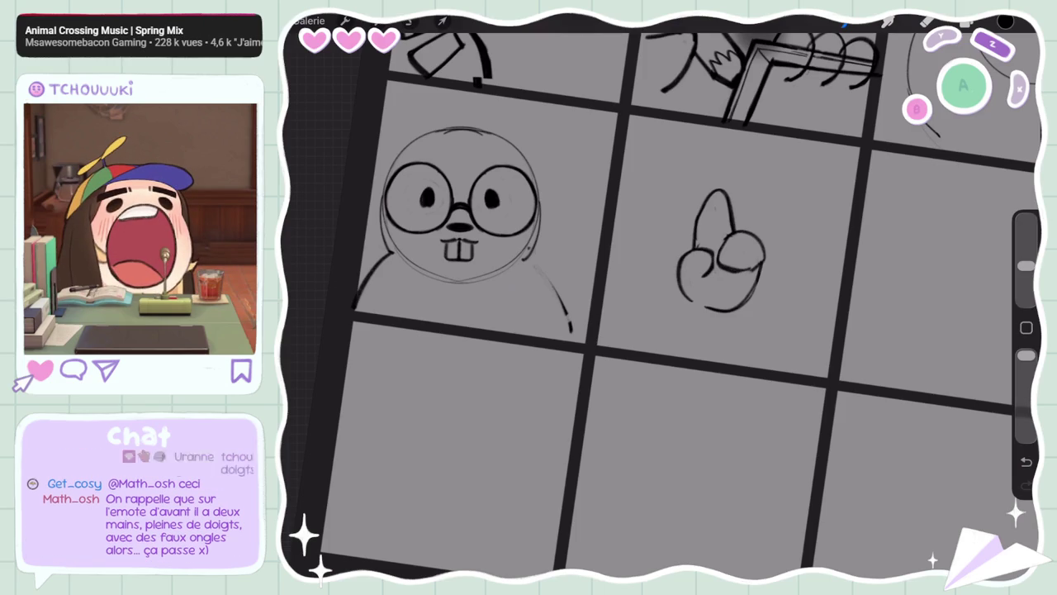
Add two wrist lines beneath the raised-finger hand
{"action": "scroll", "coordinate": [660, 297], "scroll_direction": "down", "scroll_amount": 5}
{"action": "scroll", "coordinate": [685, 236], "scroll_direction": "up", "scroll_amount": 5}
{"action": "scroll", "coordinate": [660, 297], "scroll_direction": "down", "scroll_amount": 5}
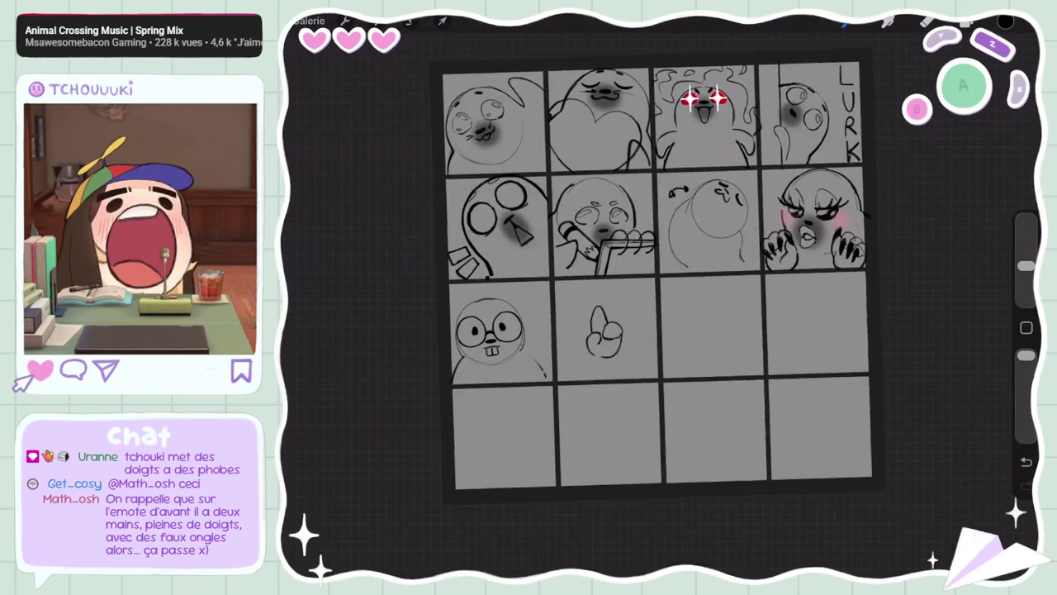
{"action": "scroll", "coordinate": [594, 330], "scroll_direction": "up", "scroll_amount": 5}
{"action": "scroll", "coordinate": [661, 297], "scroll_direction": "down", "scroll_amount": 5}
{"action": "scroll", "coordinate": [660, 297], "scroll_direction": "up", "scroll_amount": 5}
{"action": "scroll", "coordinate": [744, 297], "scroll_direction": "up", "scroll_amount": 2}
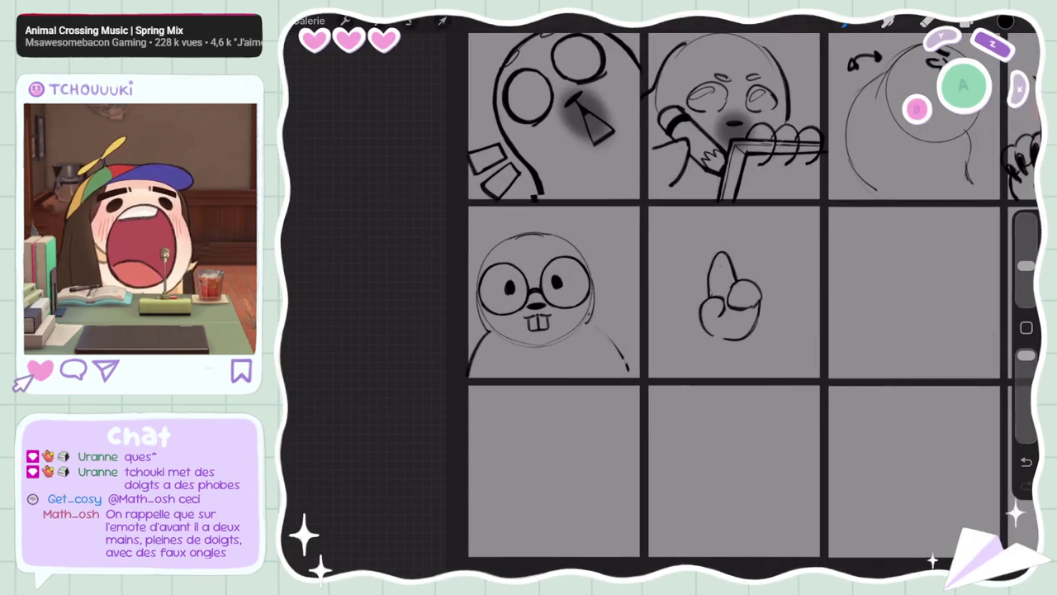
{"action": "scroll", "coordinate": [743, 298], "scroll_direction": "up", "scroll_amount": 2}
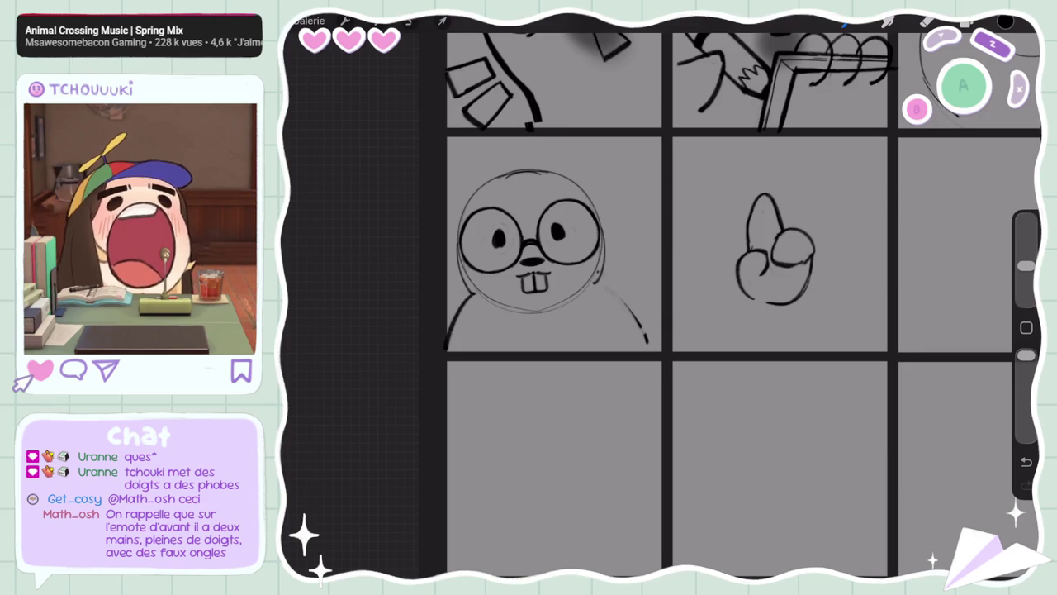
{"action": "scroll", "coordinate": [660, 297], "scroll_direction": "up", "scroll_amount": 2}
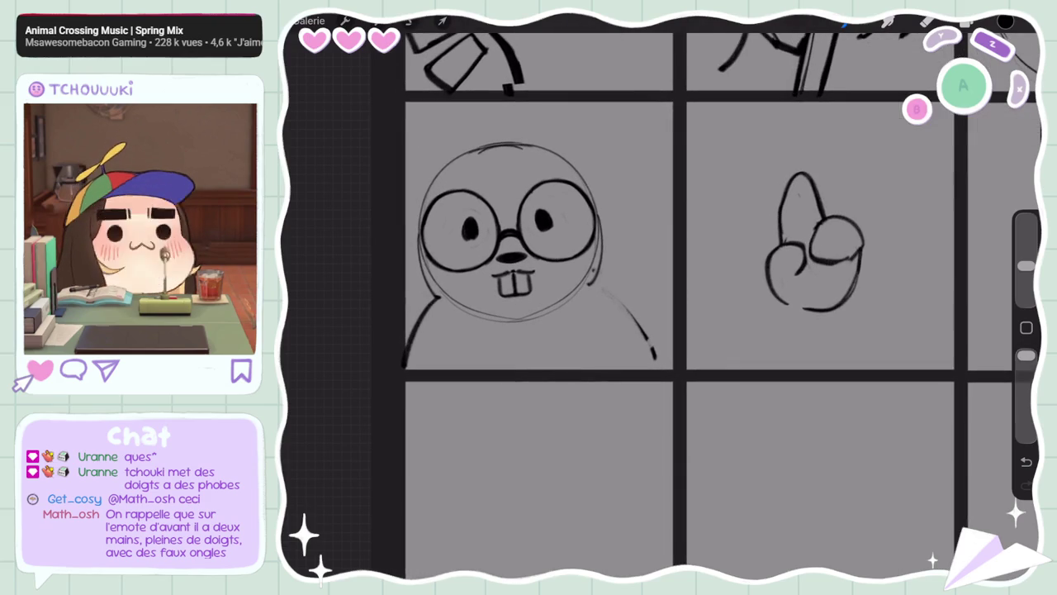
{"action": "key", "text": "s"}
{"action": "key", "text": "b"}
{"action": "left_click_drag", "start_coordinate": [784, 304], "coordinate": [781, 337]}
{"action": "left_click_drag", "start_coordinate": [847, 292], "coordinate": [866, 334]}
Move the hand sketch into the beaver's cell and shrink it slightly
{"action": "key", "text": "s"}
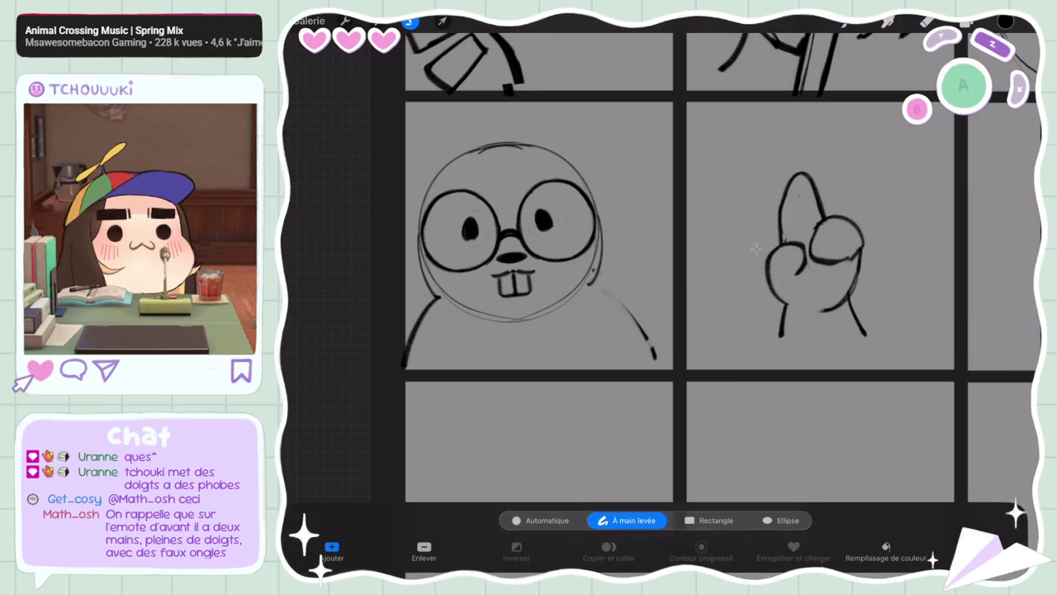
{"action": "left_click_drag", "start_coordinate": [834, 145], "coordinate": [868, 413]}
{"action": "key", "text": "v"}
{"action": "left_click_drag", "start_coordinate": [813, 273], "coordinate": [628, 287]}
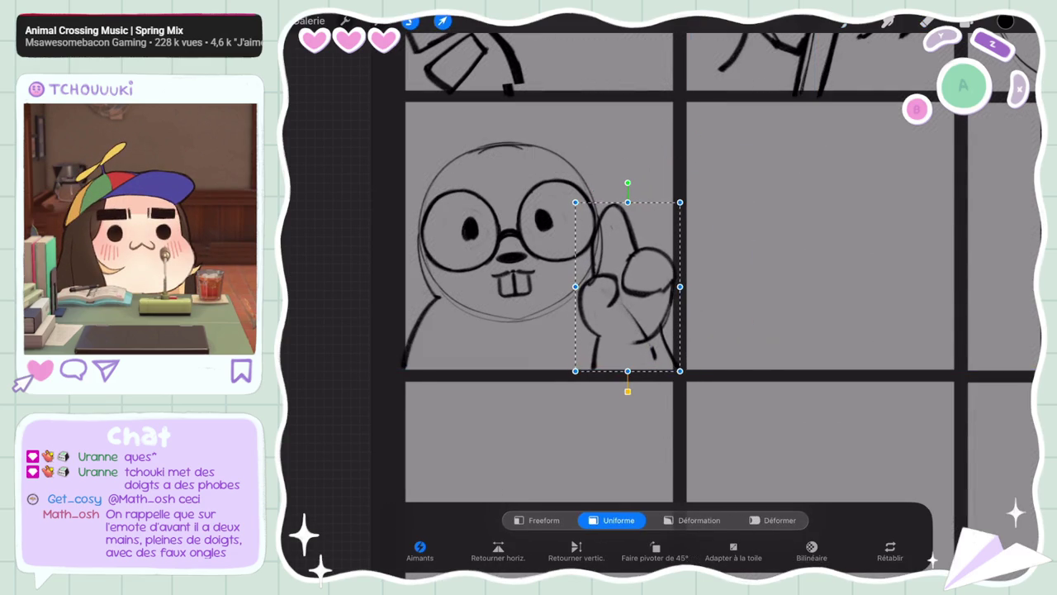
{"action": "scroll", "coordinate": [628, 281], "scroll_direction": "down", "scroll_amount": 3}
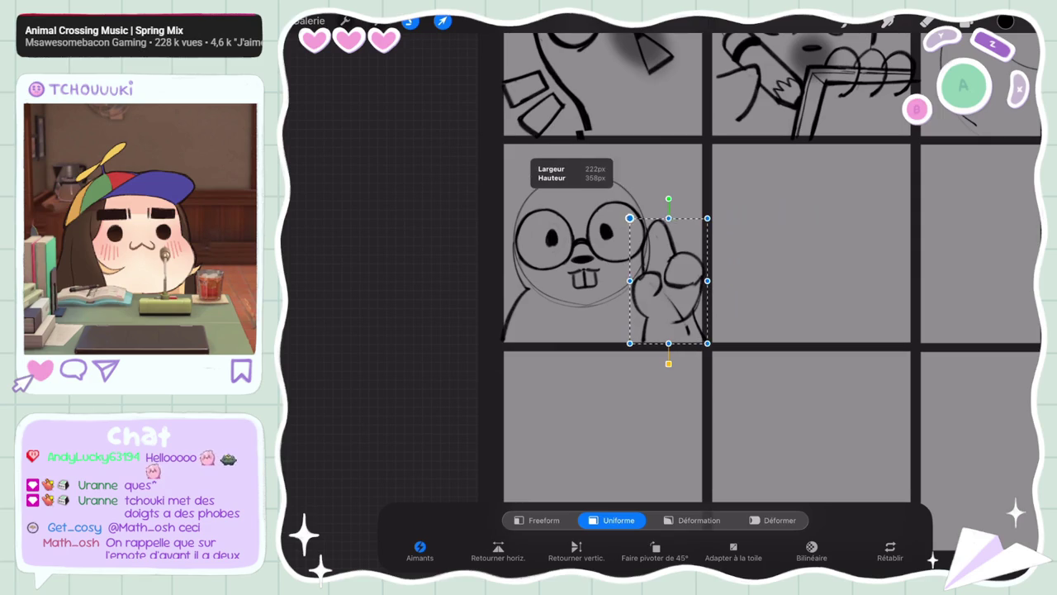
{"action": "left_click_drag", "start_coordinate": [668, 218], "coordinate": [668, 236]}
{"action": "left_click", "coordinate": [543, 520]}
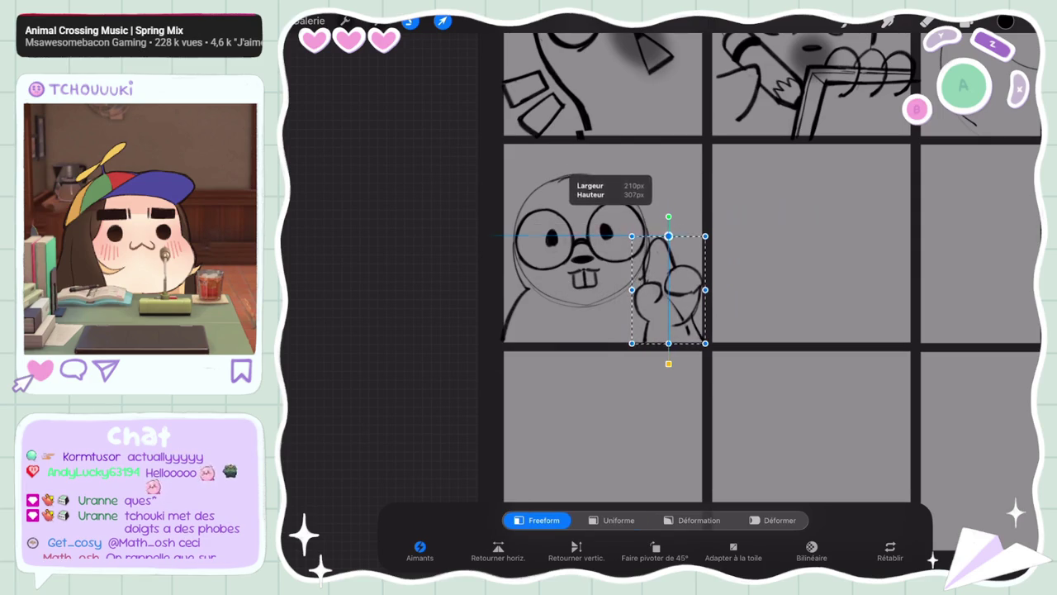
Select the whole character on both layers, tilt it about 4.4°, reposition it, and commit
{"action": "left_click", "coordinate": [968, 20]}
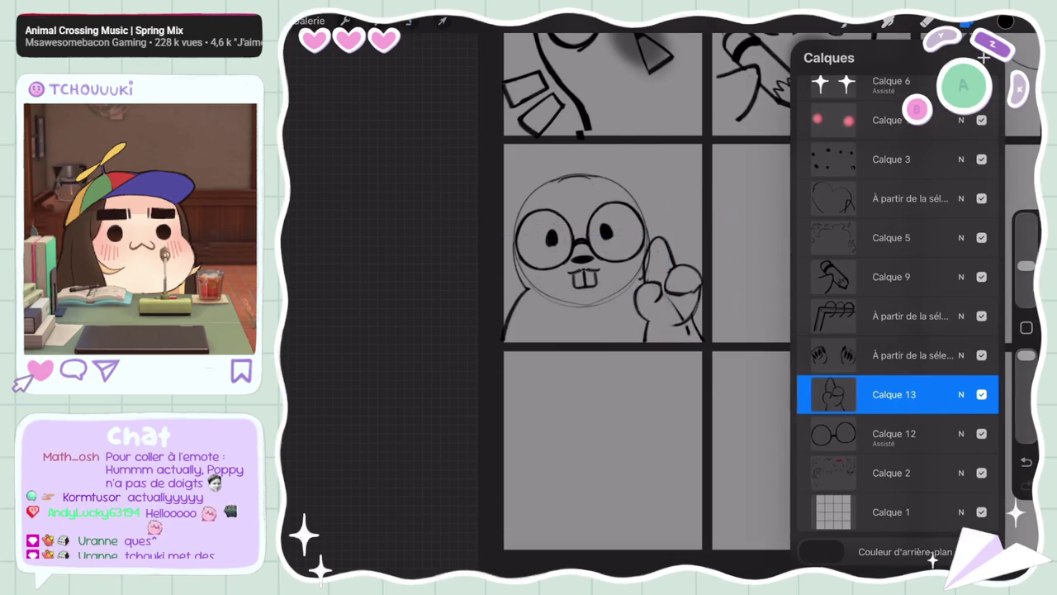
{"action": "left_click_drag", "start_coordinate": [850, 472], "coordinate": [925, 473]}
{"action": "left_click", "coordinate": [410, 20]}
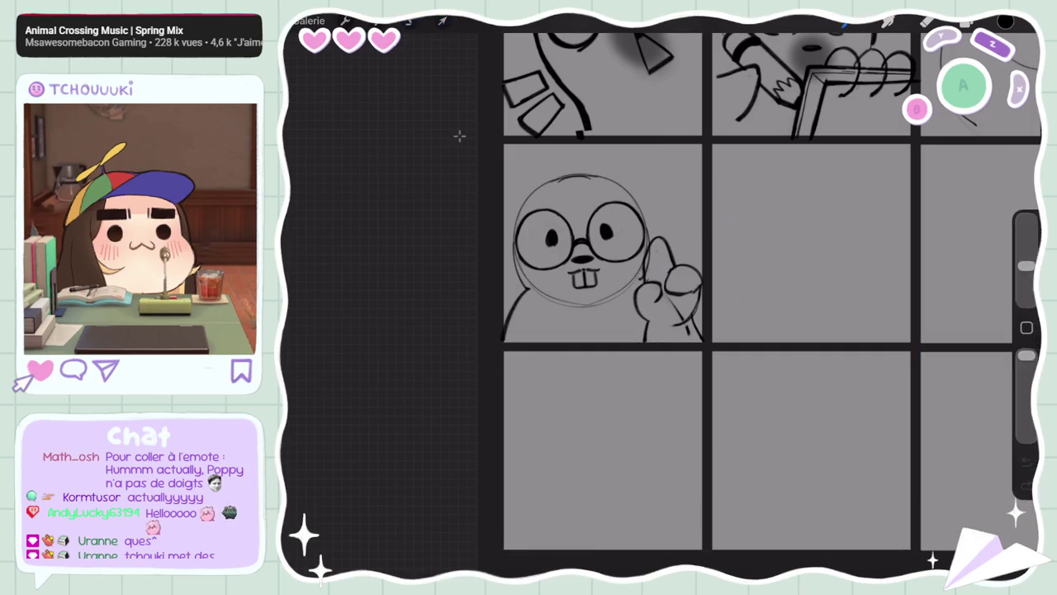
{"action": "left_click_drag", "start_coordinate": [513, 157], "coordinate": [461, 201]}
{"action": "left_click", "coordinate": [443, 20]}
{"action": "left_click_drag", "start_coordinate": [593, 112], "coordinate": [584, 110]}
{"action": "left_click_drag", "start_coordinate": [594, 248], "coordinate": [590, 236]}
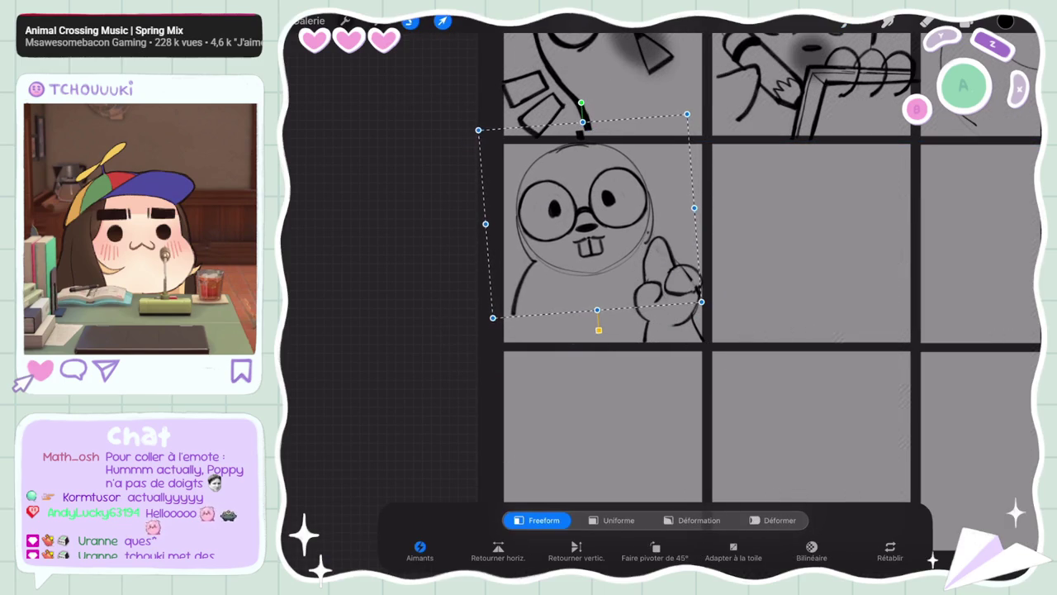
{"action": "left_click", "coordinate": [927, 22]}
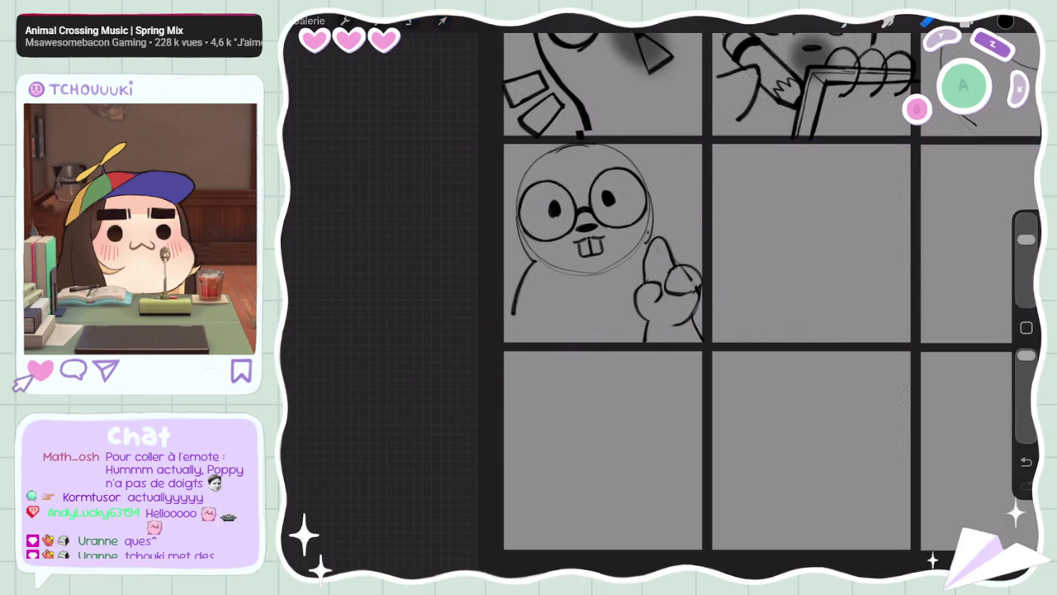
On Calque 2 with the Crayon HB pencil, ink the character's left body line
{"action": "left_click", "coordinate": [966, 20]}
{"action": "left_click", "coordinate": [892, 473]}
{"action": "left_click", "coordinate": [927, 20]}
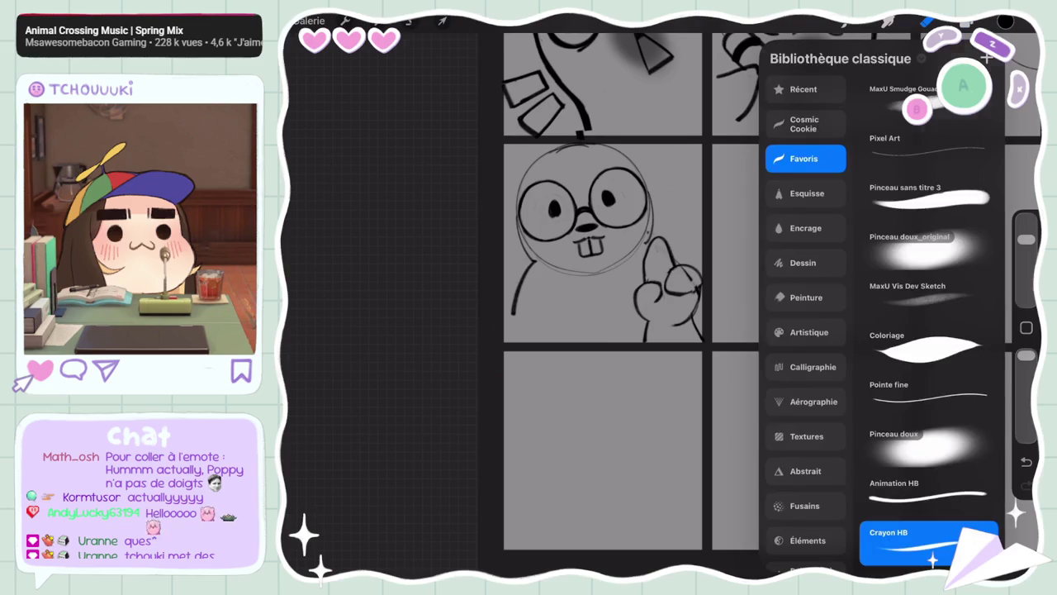
{"action": "left_click_drag", "start_coordinate": [518, 272], "coordinate": [512, 314]}
{"action": "left_click_drag", "start_coordinate": [1026, 239], "coordinate": [1026, 265]}
{"action": "left_click_drag", "start_coordinate": [533, 263], "coordinate": [506, 303]}
{"action": "key", "text": "ctrl+z"}
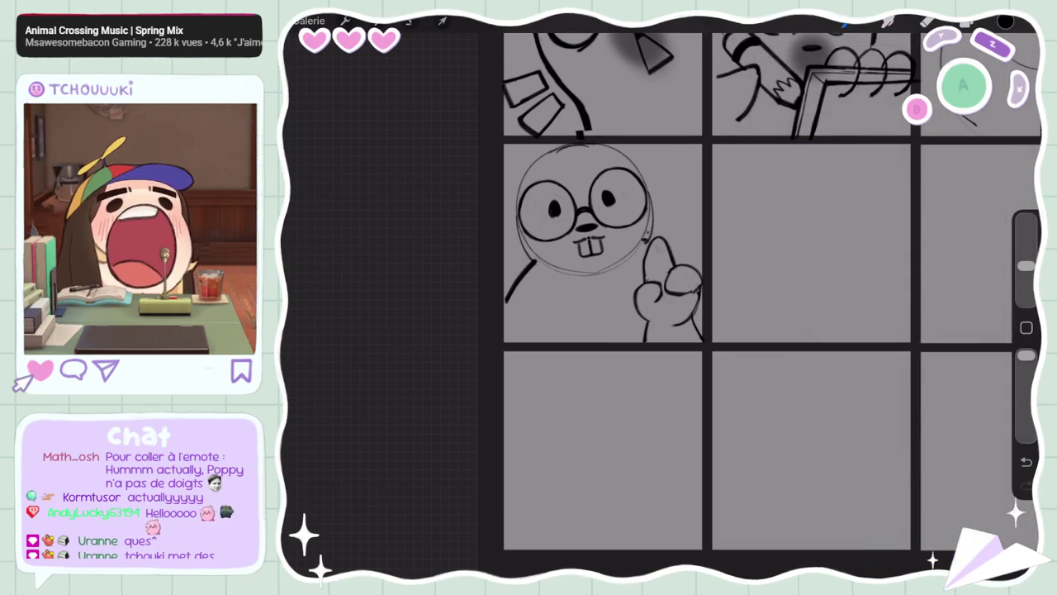
Ink the raised finger and retrace the character's left side darker and thicker
{"action": "left_click_drag", "start_coordinate": [653, 240], "coordinate": [695, 273]}
{"action": "key", "text": "ctrl+z"}
{"action": "left_click_drag", "start_coordinate": [645, 238], "coordinate": [653, 248]}
{"action": "left_click_drag", "start_coordinate": [532, 261], "coordinate": [504, 300]}
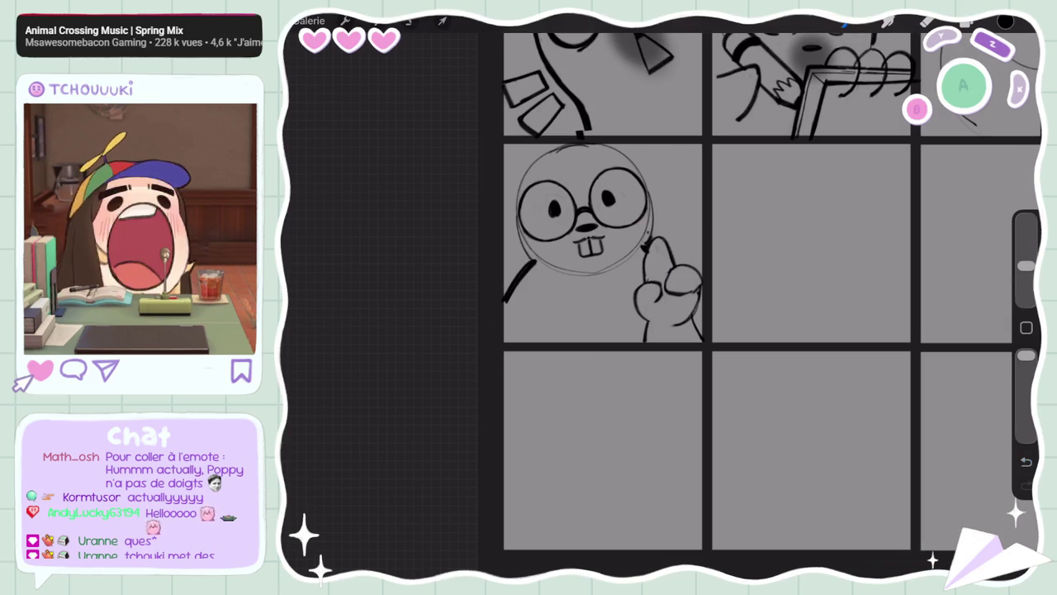
{"action": "left_click_drag", "start_coordinate": [1026, 266], "coordinate": [1025, 240]}
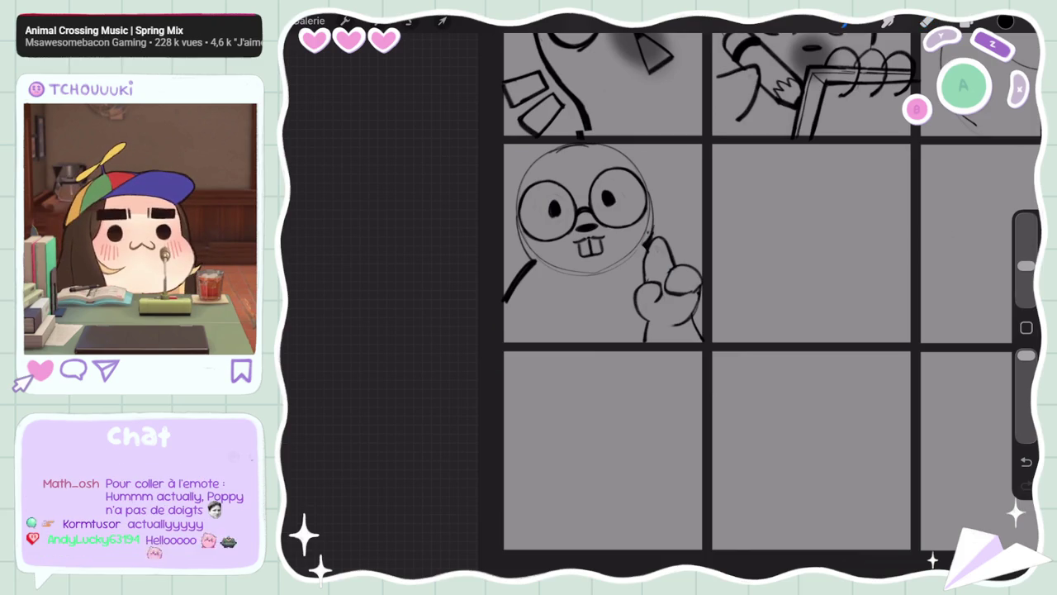
Erase the sketch circle's lower part around the teeth and the head's lower-left outline
{"action": "mouse_move", "coordinate": [647, 228]}
{"action": "left_mouse_down"}
{"action": "mouse_move", "coordinate": [647, 246]}
{"action": "mouse_move", "coordinate": [618, 266]}
{"action": "mouse_move", "coordinate": [545, 262]}
{"action": "left_mouse_up"}
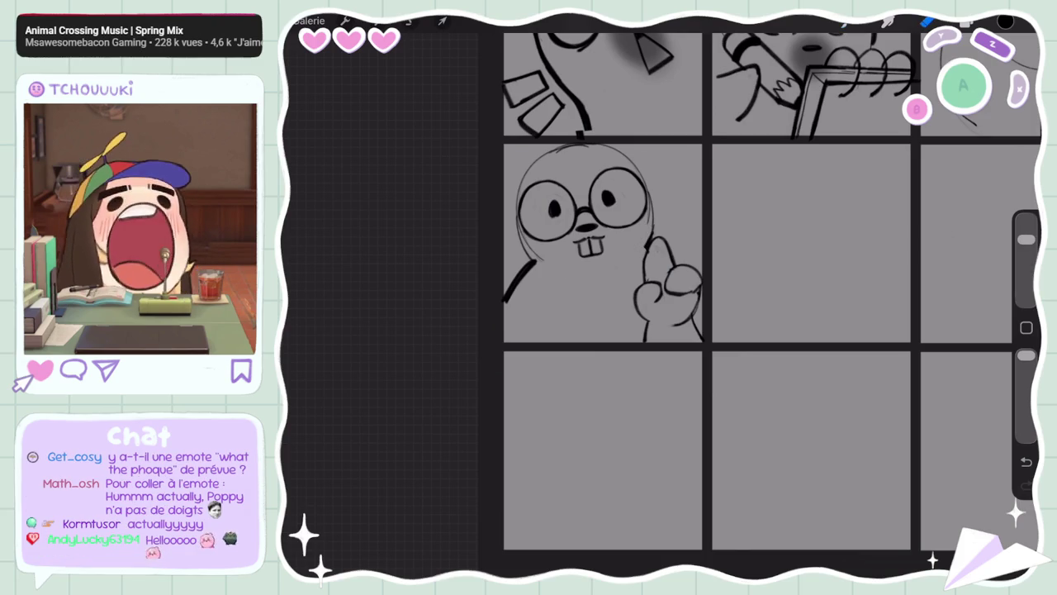
{"action": "scroll", "coordinate": [772, 289], "scroll_direction": "down", "scroll_amount": 5}
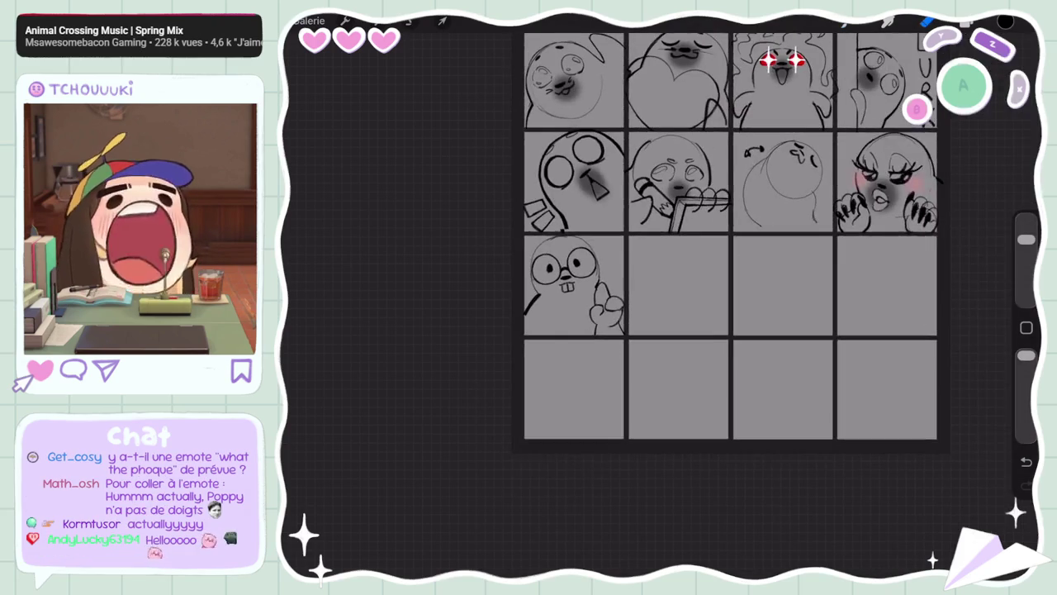
{"action": "scroll", "coordinate": [773, 289], "scroll_direction": "up", "scroll_amount": 5}
{"action": "scroll", "coordinate": [772, 289], "scroll_direction": "up", "scroll_amount": 2}
{"action": "scroll", "coordinate": [772, 289], "scroll_direction": "up", "scroll_amount": 2}
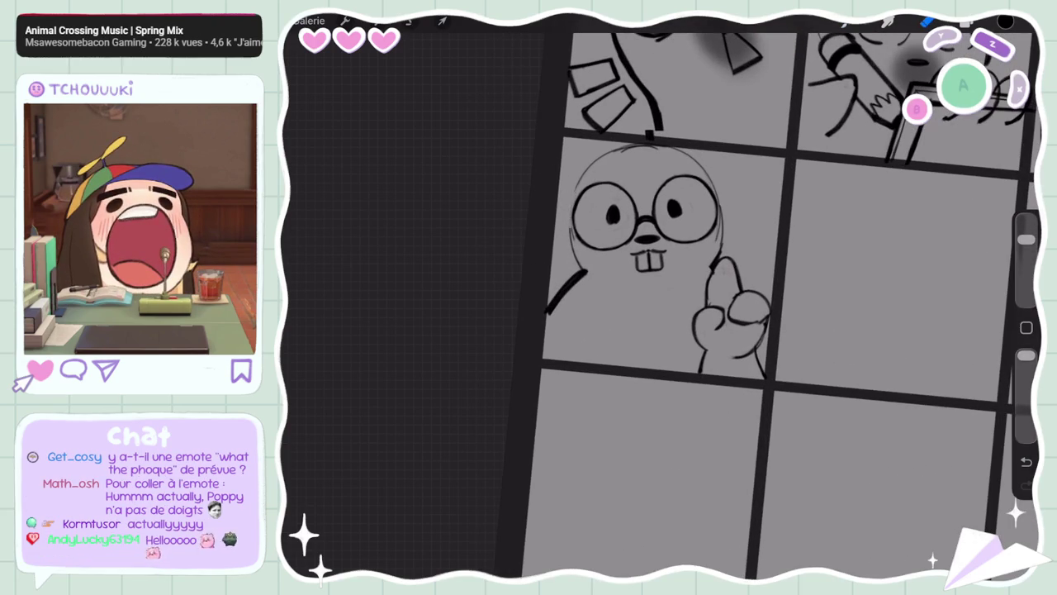
{"action": "left_click_drag", "start_coordinate": [583, 276], "coordinate": [574, 248]}
{"action": "left_click_drag", "start_coordinate": [1026, 240], "coordinate": [1027, 266]}
{"action": "left_click", "coordinate": [927, 22]}
Ink a new left head outline and clean up the lower-left stroke
{"action": "left_click_drag", "start_coordinate": [587, 170], "coordinate": [567, 244]}
{"action": "left_click_drag", "start_coordinate": [570, 203], "coordinate": [576, 275]}
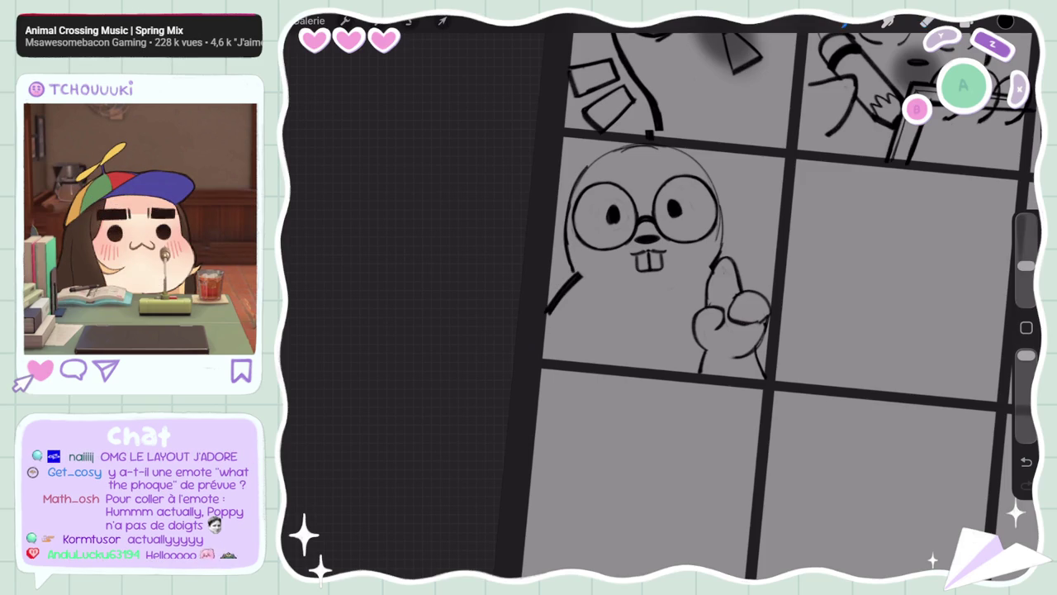
{"action": "left_click_drag", "start_coordinate": [1026, 266], "coordinate": [1027, 239]}
{"action": "left_click", "coordinate": [927, 22]}
{"action": "left_click_drag", "start_coordinate": [578, 279], "coordinate": [550, 311]}
{"action": "left_click_drag", "start_coordinate": [577, 273], "coordinate": [563, 288]}
{"action": "left_click_drag", "start_coordinate": [1026, 240], "coordinate": [1026, 266]}
{"action": "left_click", "coordinate": [927, 23]}
{"action": "left_click_drag", "start_coordinate": [576, 269], "coordinate": [545, 310]}
{"action": "left_click_drag", "start_coordinate": [576, 271], "coordinate": [544, 311]}
{"action": "left_click", "coordinate": [1027, 461]}
Erase stray sketch lines along the head's right outline
{"action": "left_click", "coordinate": [927, 22]}
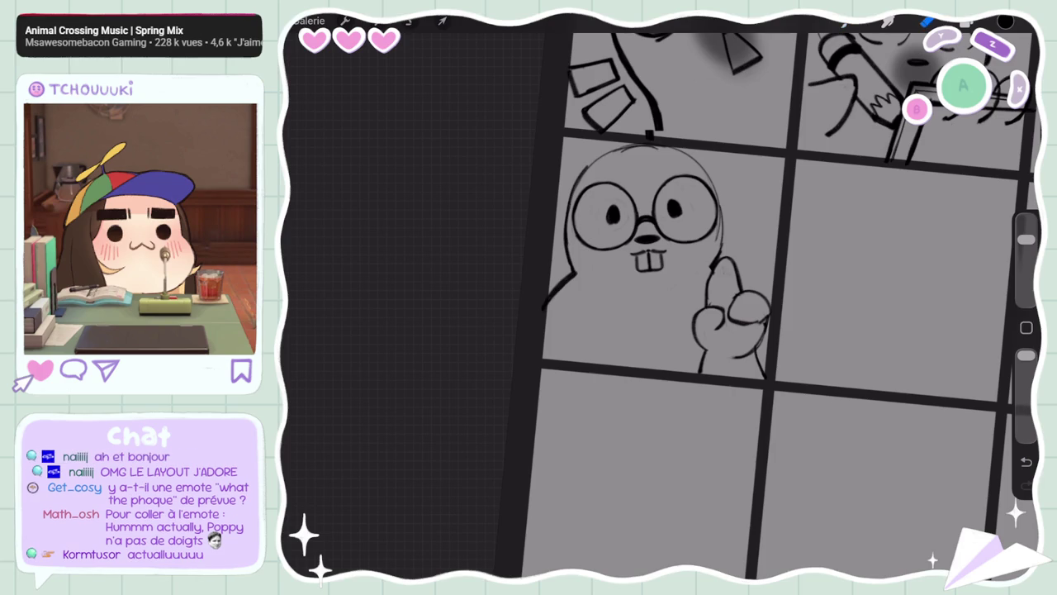
{"action": "left_click_drag", "start_coordinate": [716, 177], "coordinate": [719, 268]}
{"action": "left_click_drag", "start_coordinate": [1026, 240], "coordinate": [1026, 265]}
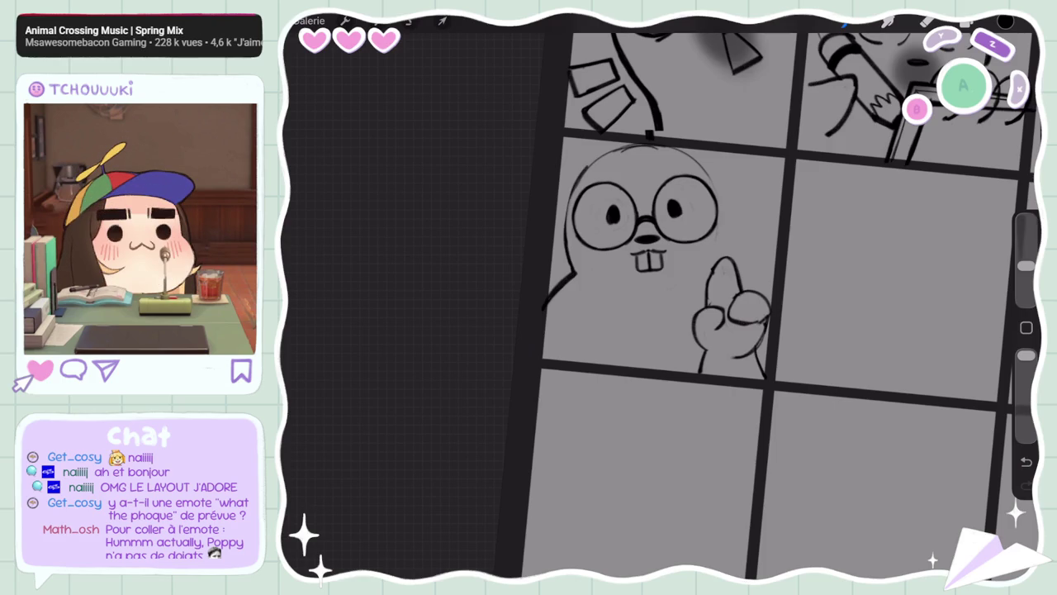
Ink the outline down the character's right side, redrawing until it fits
{"action": "left_click_drag", "start_coordinate": [693, 158], "coordinate": [728, 240]}
{"action": "key", "text": "ctrl+z"}
{"action": "left_click_drag", "start_coordinate": [692, 156], "coordinate": [773, 263]}
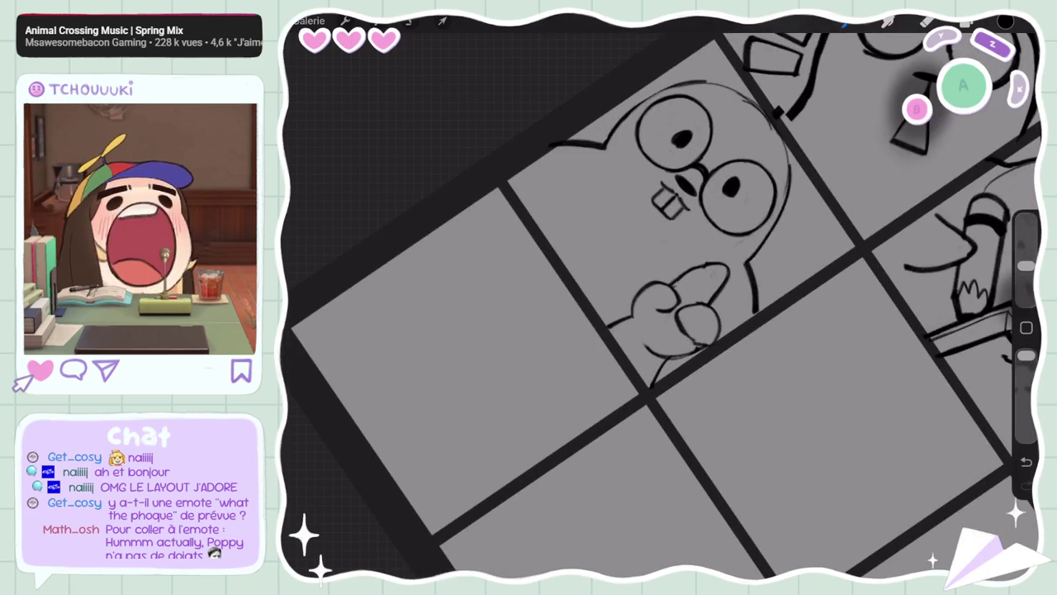
{"action": "key", "text": "ctrl+z"}
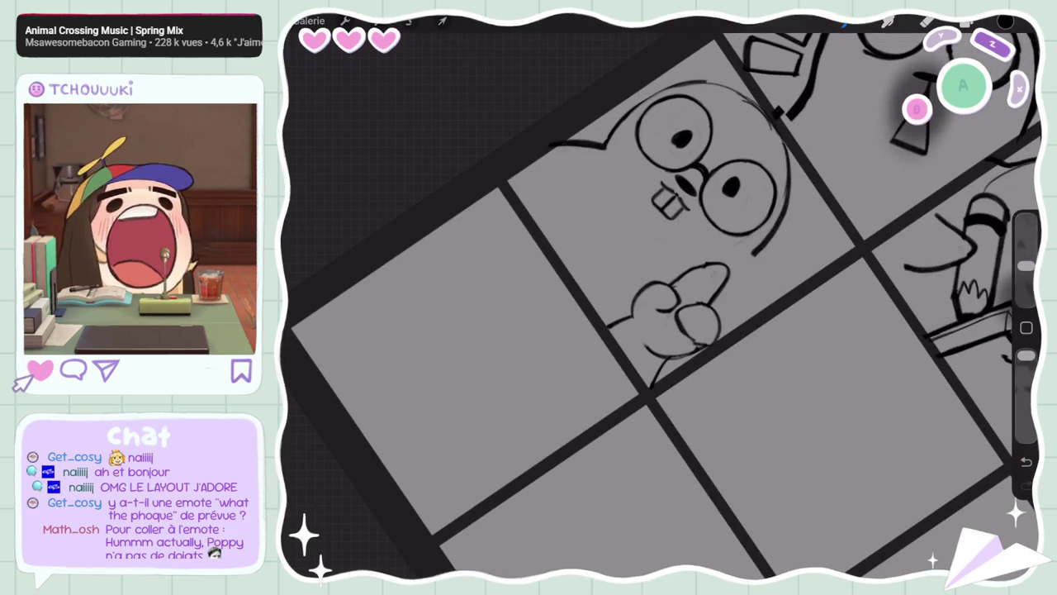
{"action": "left_click_drag", "start_coordinate": [776, 116], "coordinate": [760, 250]}
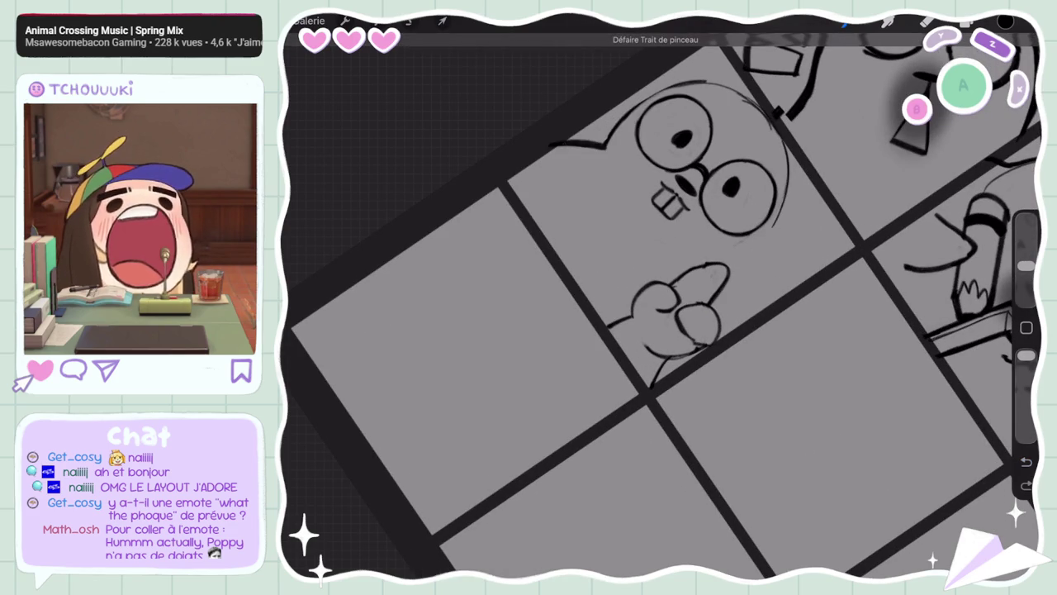
{"action": "key", "text": "ctrl+z"}
{"action": "left_click_drag", "start_coordinate": [780, 115], "coordinate": [748, 262]}
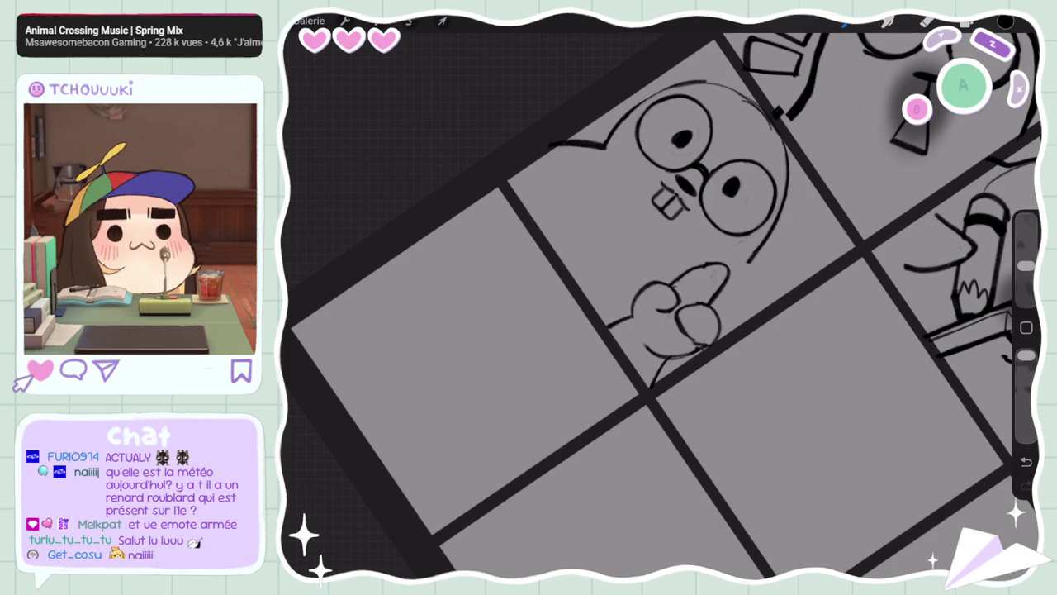
{"action": "left_click_drag", "start_coordinate": [753, 253], "coordinate": [760, 323]}
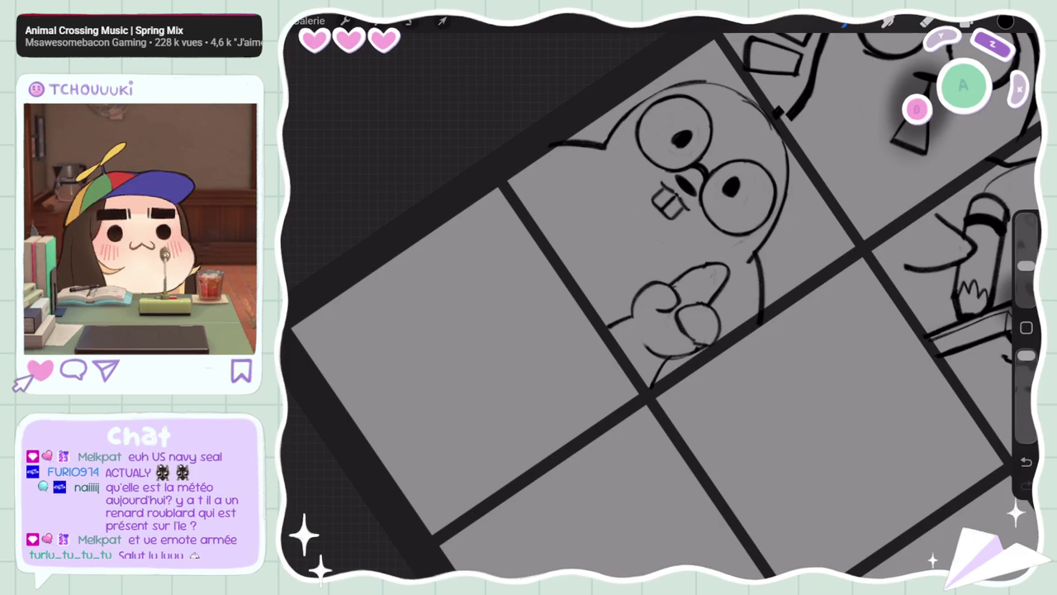
{"action": "key", "text": "ctrl+z"}
{"action": "left_click_drag", "start_coordinate": [748, 262], "coordinate": [740, 314]}
Refine the lower part of the right-side outline
{"action": "scroll", "coordinate": [661, 305], "scroll_direction": "down", "scroll_amount": 5}
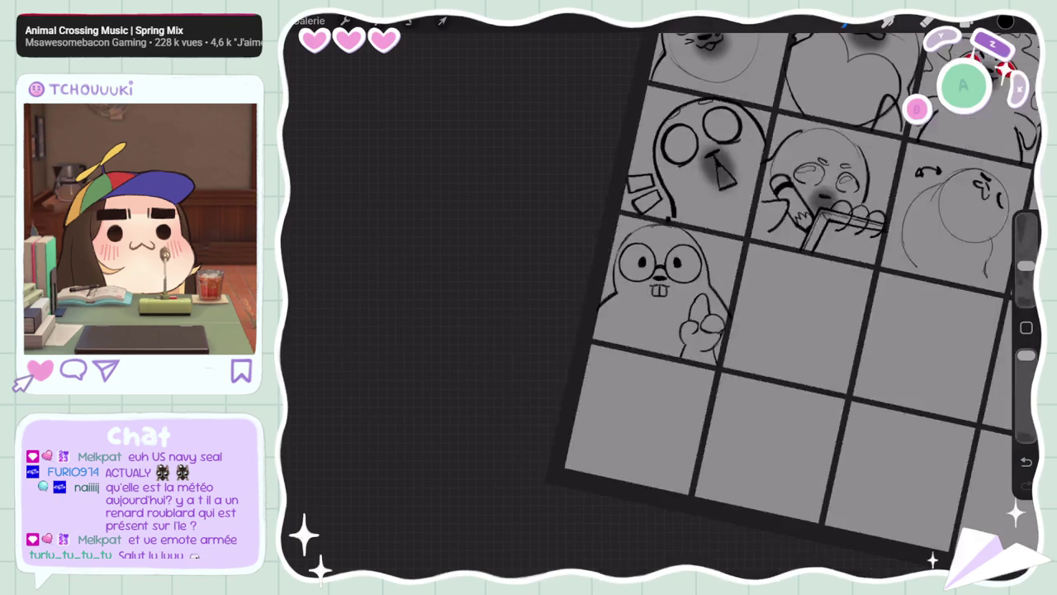
{"action": "scroll", "coordinate": [660, 305], "scroll_direction": "up", "scroll_amount": 3}
{"action": "scroll", "coordinate": [661, 305], "scroll_direction": "up", "scroll_amount": 3}
{"action": "key", "text": "ctrl+z"}
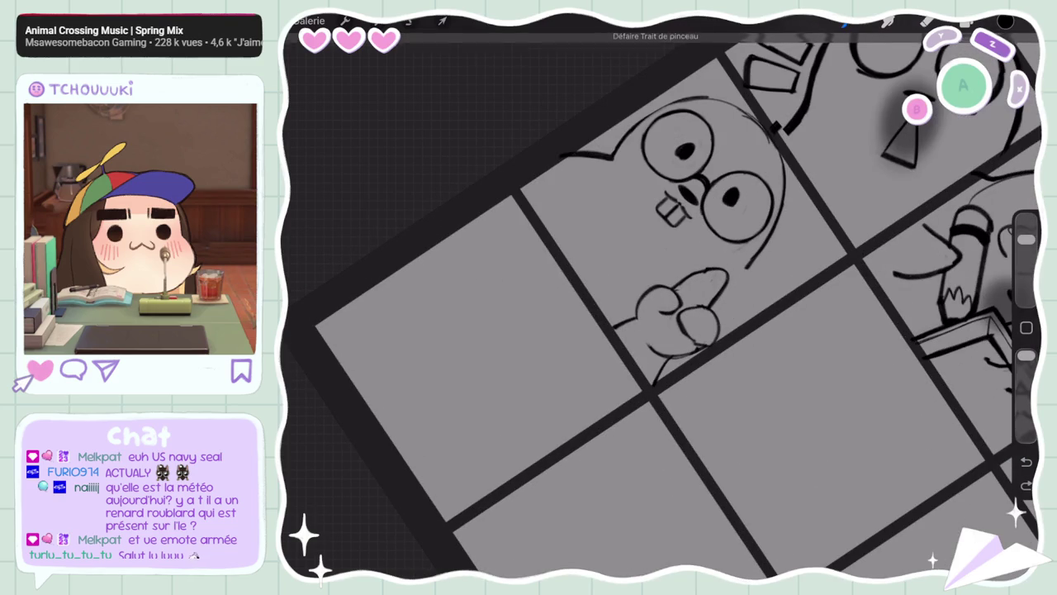
{"action": "left_click_drag", "start_coordinate": [756, 234], "coordinate": [746, 332]}
{"action": "key", "text": "ctrl+z"}
{"action": "left_click_drag", "start_coordinate": [752, 267], "coordinate": [747, 330]}
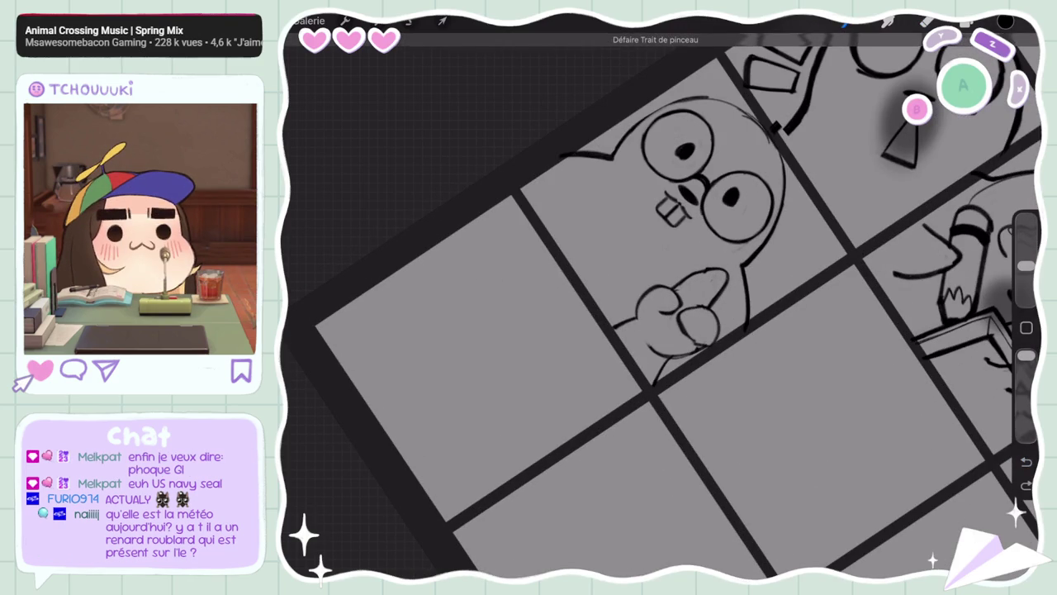
{"action": "scroll", "coordinate": [661, 306], "scroll_direction": "down", "scroll_amount": 5}
{"action": "scroll", "coordinate": [744, 248], "scroll_direction": "down", "scroll_amount": 2}
{"action": "scroll", "coordinate": [661, 248], "scroll_direction": "up", "scroll_amount": 5}
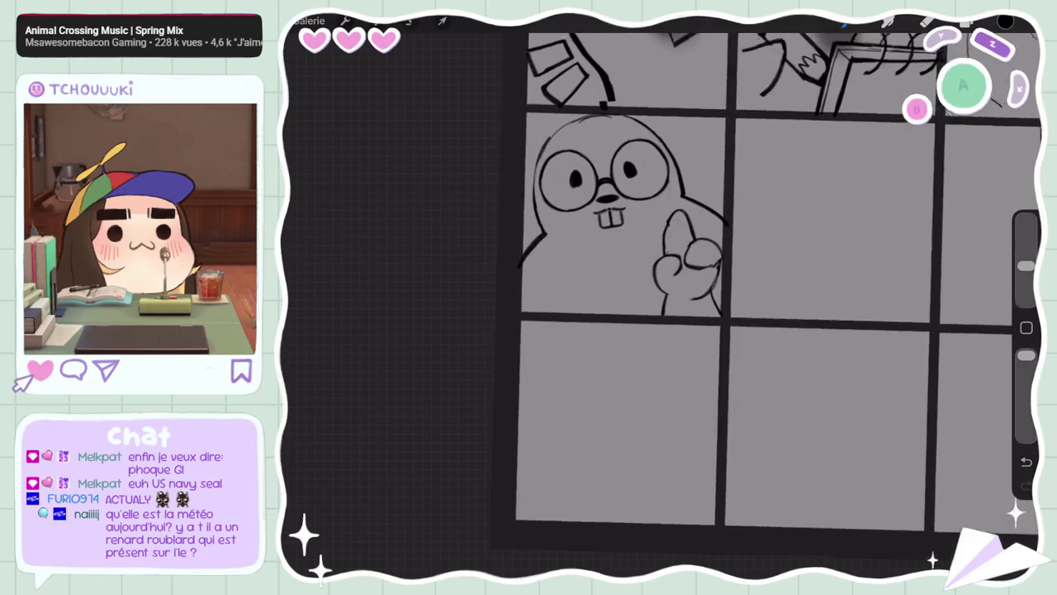
{"action": "key", "text": "ctrl+z"}
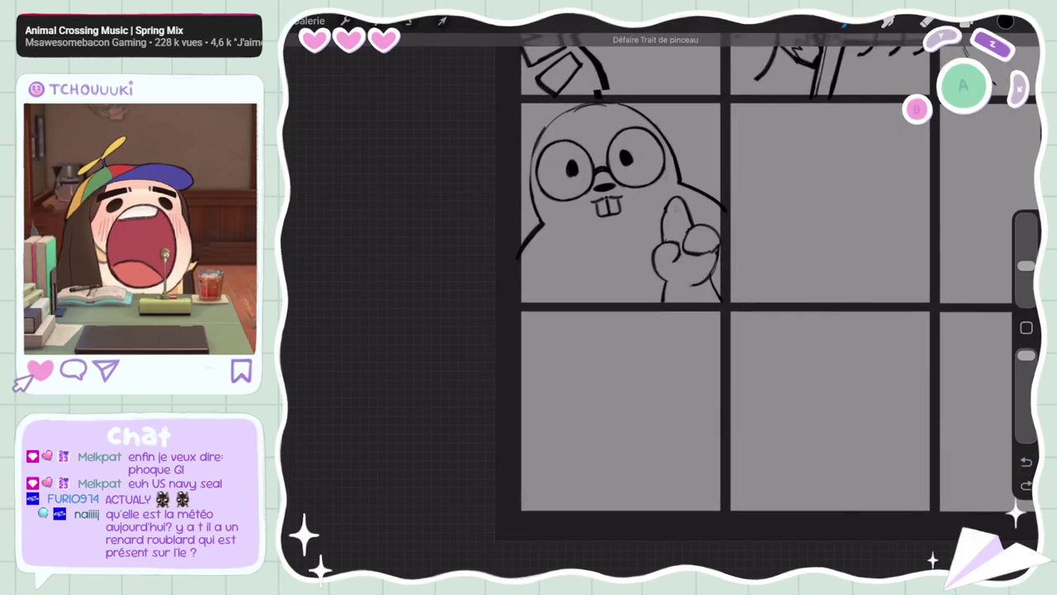
Clear the stray line left of the character and redraw that stroke with a smaller brush
{"action": "left_click_drag", "start_coordinate": [544, 223], "coordinate": [523, 249]}
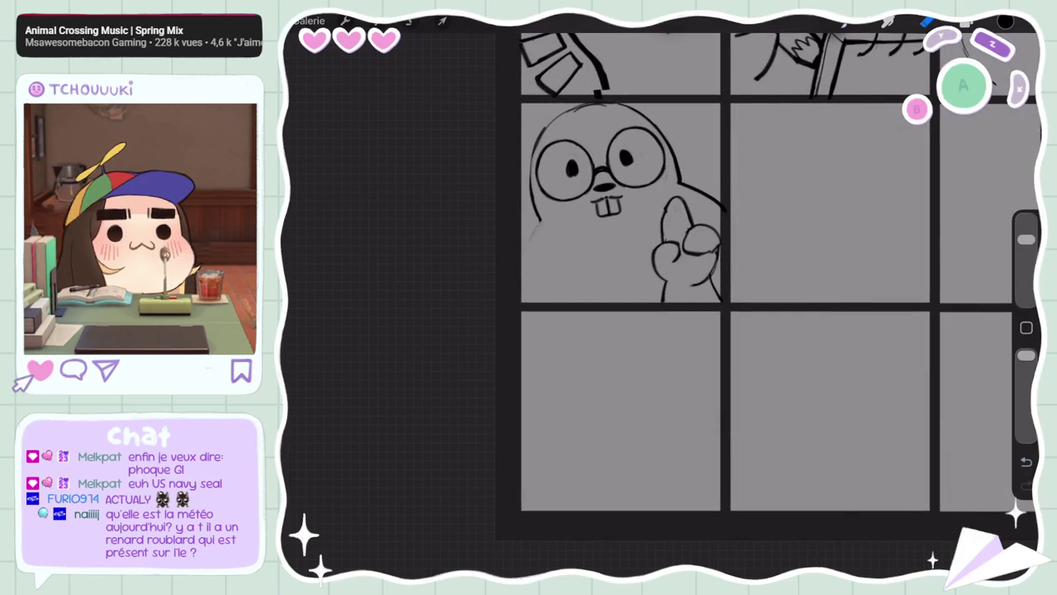
{"action": "left_click_drag", "start_coordinate": [1026, 240], "coordinate": [1026, 266]}
{"action": "left_click_drag", "start_coordinate": [542, 218], "coordinate": [520, 263]}
{"action": "key", "text": "ctrl+z"}
{"action": "left_click_drag", "start_coordinate": [541, 220], "coordinate": [516, 269]}
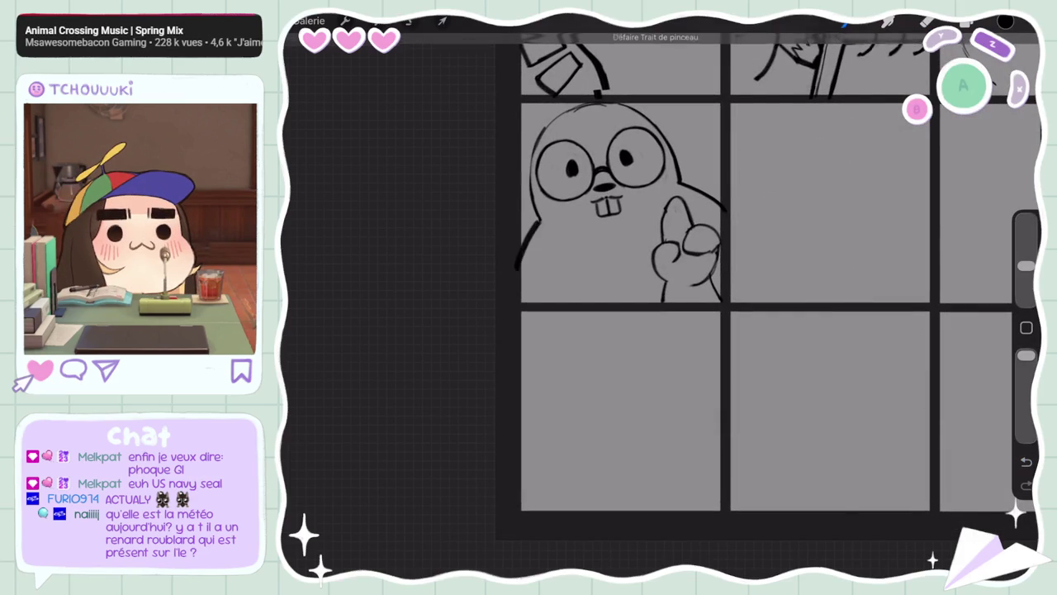
{"action": "scroll", "coordinate": [661, 281], "scroll_direction": "down", "scroll_amount": 5}
{"action": "scroll", "coordinate": [644, 214], "scroll_direction": "up", "scroll_amount": 5}
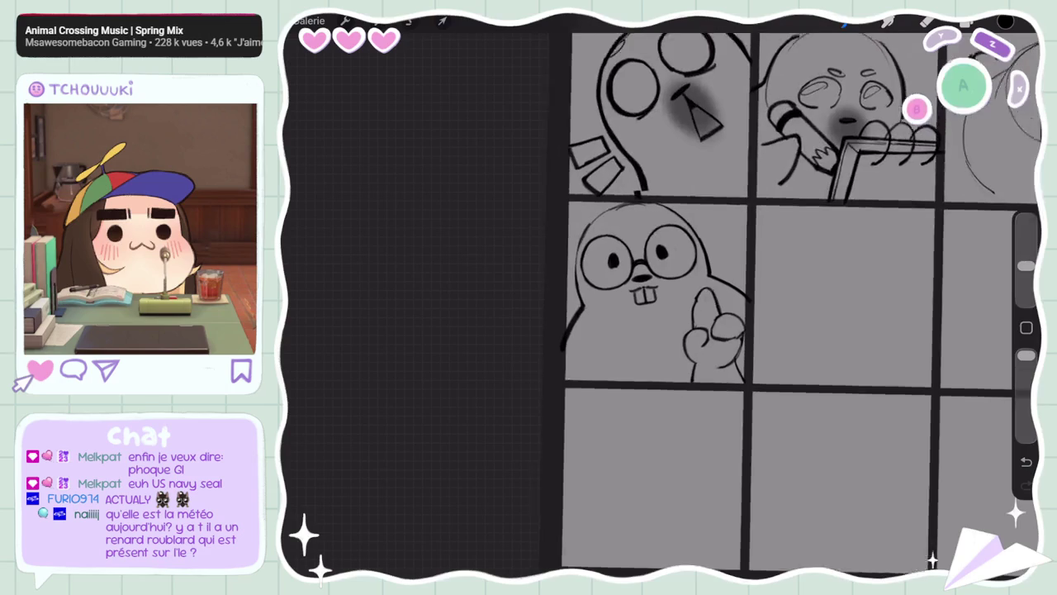
{"action": "scroll", "coordinate": [652, 297], "scroll_direction": "up", "scroll_amount": 3}
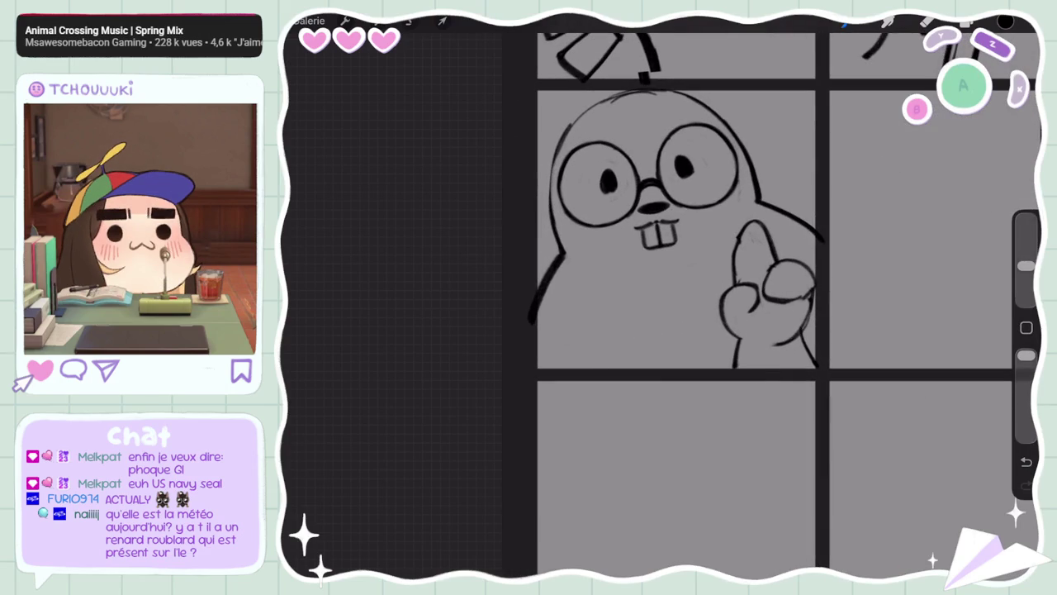
{"action": "scroll", "coordinate": [677, 248], "scroll_direction": "up", "scroll_amount": 2}
Add a short mark beside the teeth and an eyebrow above the left eye
{"action": "left_click_drag", "start_coordinate": [629, 224], "coordinate": [650, 217]}
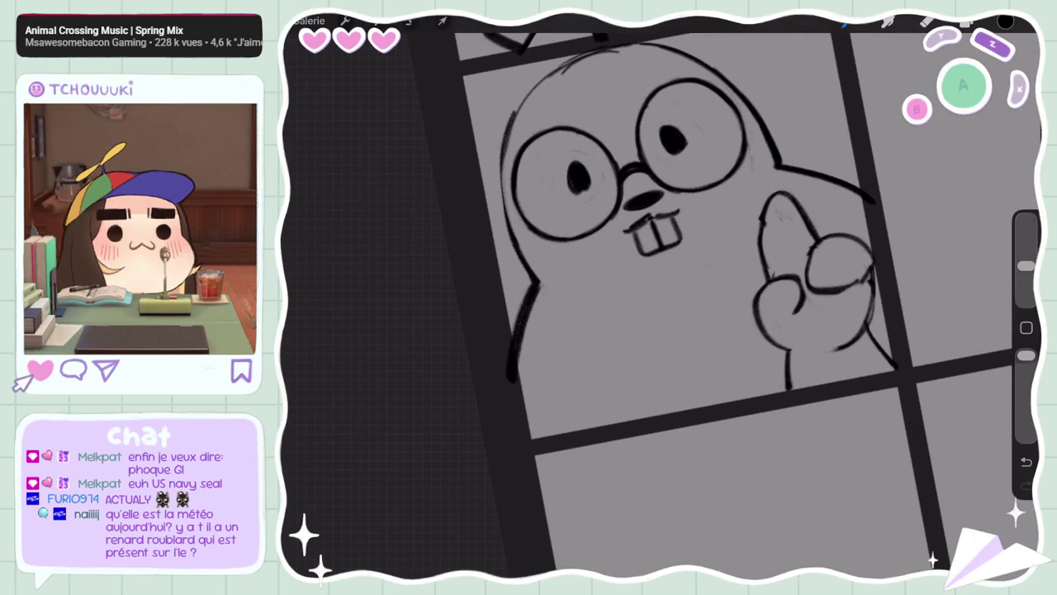
{"action": "left_click_drag", "start_coordinate": [1026, 239], "coordinate": [1026, 266]}
{"action": "mouse_move", "coordinate": [658, 216]}
{"action": "left_mouse_down"}
{"action": "mouse_move", "coordinate": [615, 231]}
{"action": "mouse_move", "coordinate": [691, 196]}
{"action": "left_mouse_up"}
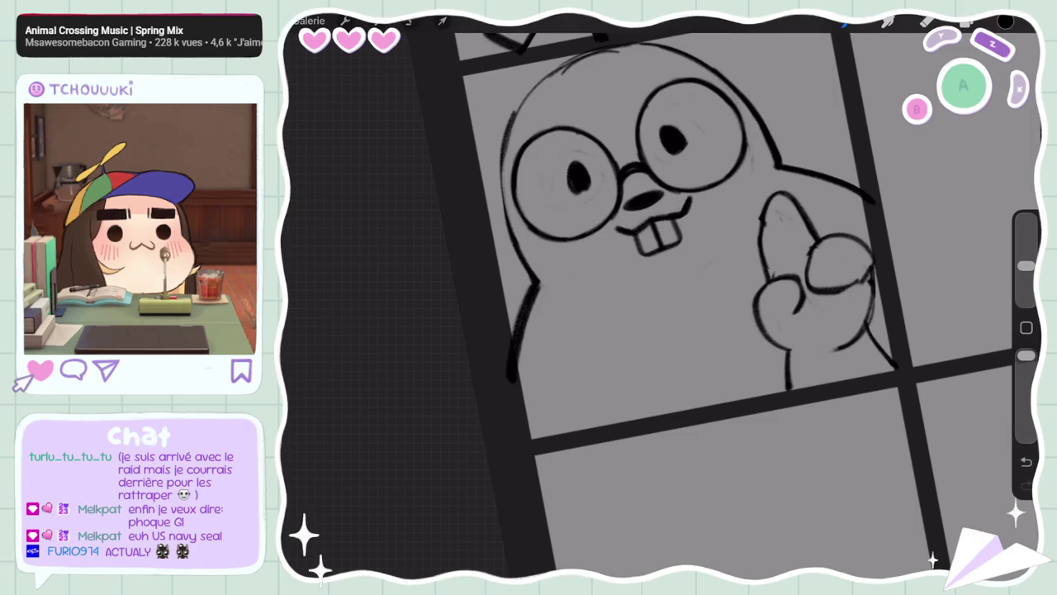
{"action": "left_click_drag", "start_coordinate": [640, 154], "coordinate": [636, 166]}
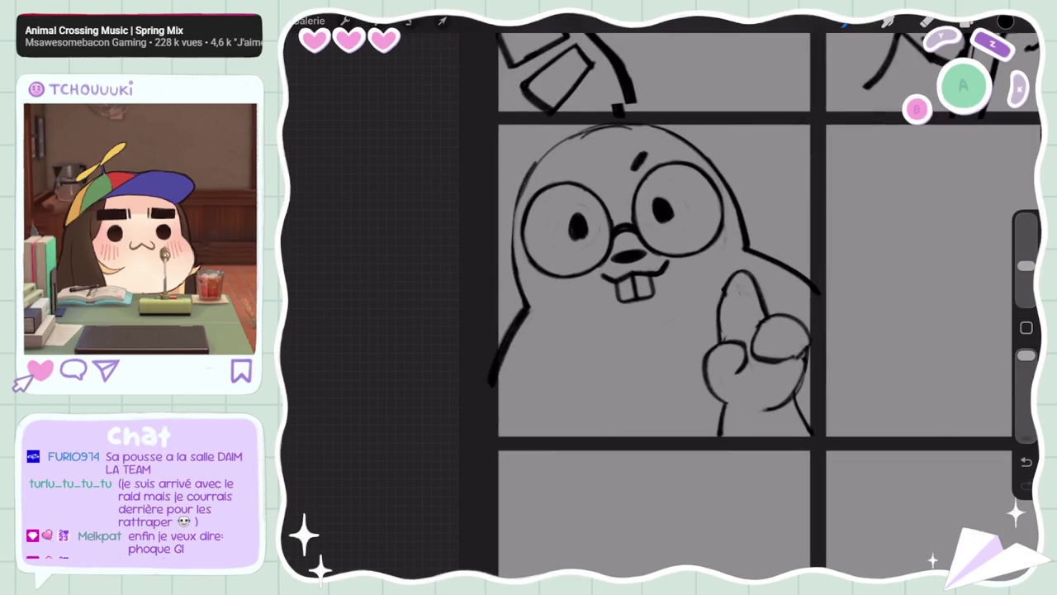
{"action": "left_click_drag", "start_coordinate": [568, 169], "coordinate": [588, 174]}
{"action": "scroll", "coordinate": [652, 281], "scroll_direction": "down", "scroll_amount": 5}
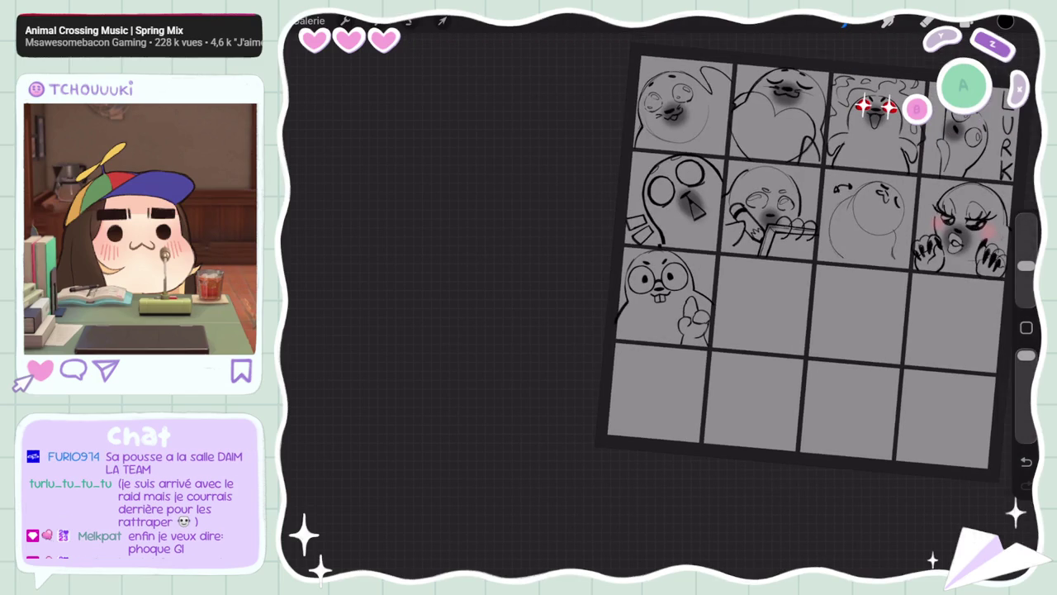
{"action": "scroll", "coordinate": [784, 248], "scroll_direction": "up", "scroll_amount": 5}
{"action": "scroll", "coordinate": [785, 248], "scroll_direction": "down", "scroll_amount": 5}
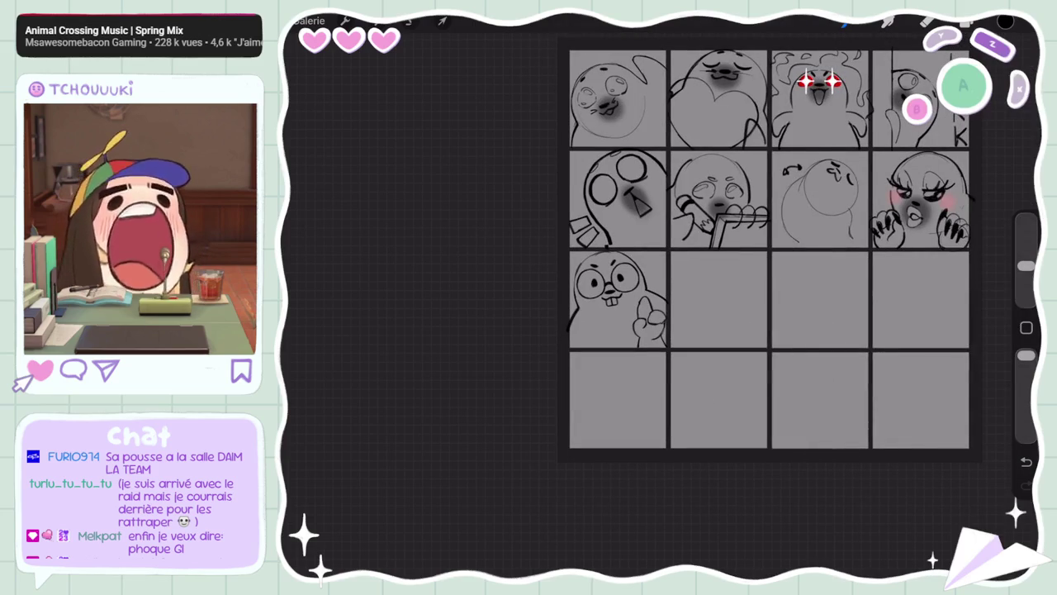
{"action": "scroll", "coordinate": [909, 157], "scroll_direction": "up", "scroll_amount": 5}
{"action": "left_click_drag", "start_coordinate": [832, 165], "coordinate": [846, 164]}
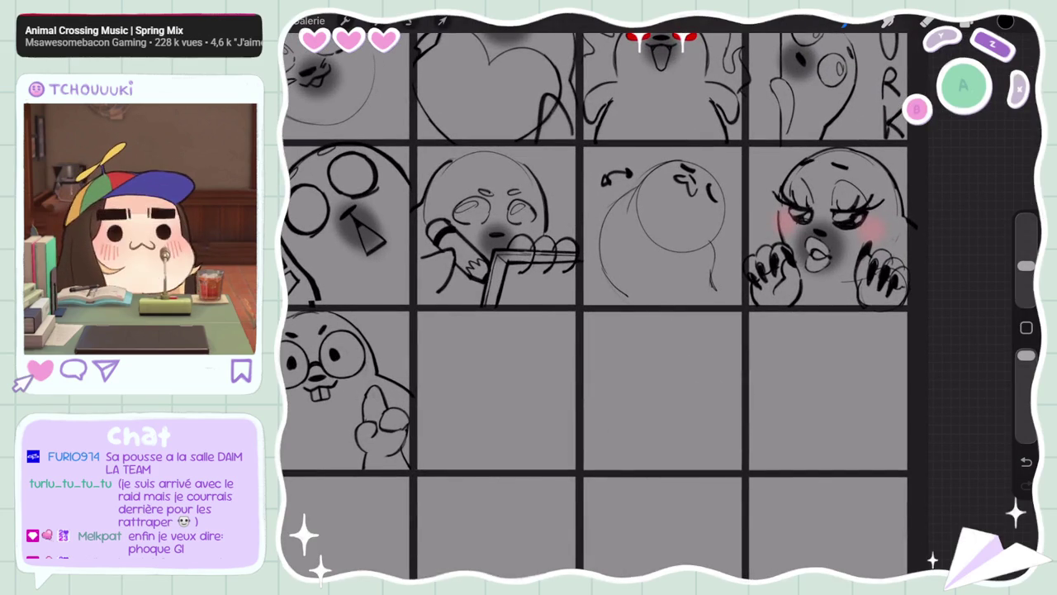
{"action": "key", "text": "ctrl+z"}
{"action": "key", "text": "ctrl+z"}
{"action": "scroll", "coordinate": [603, 297], "scroll_direction": "down", "scroll_amount": 5}
{"action": "scroll", "coordinate": [661, 248], "scroll_direction": "up", "scroll_amount": 5}
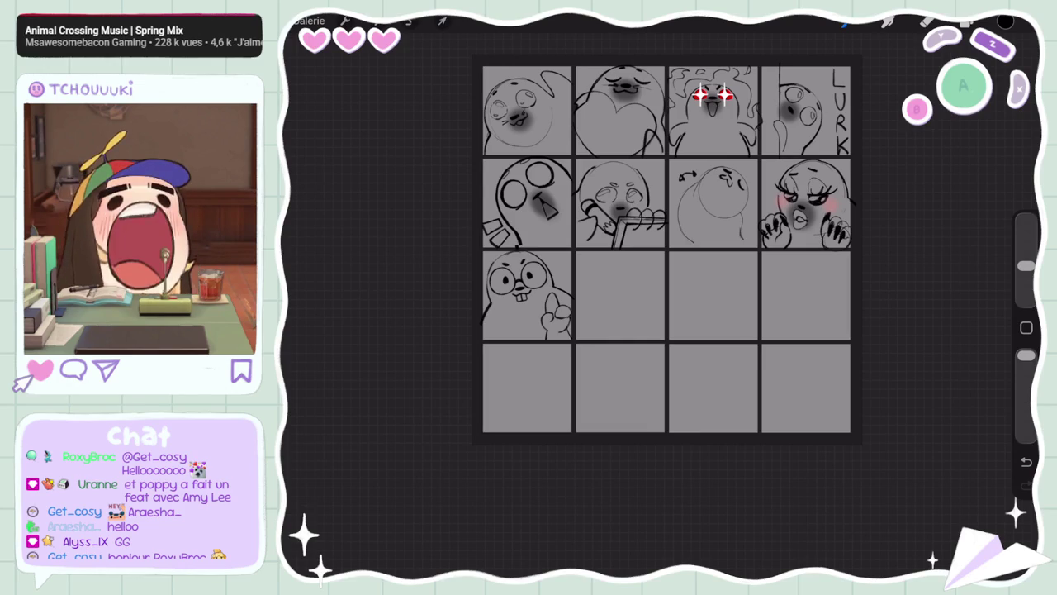
{"action": "scroll", "coordinate": [475, 267], "scroll_direction": "up", "scroll_amount": 5}
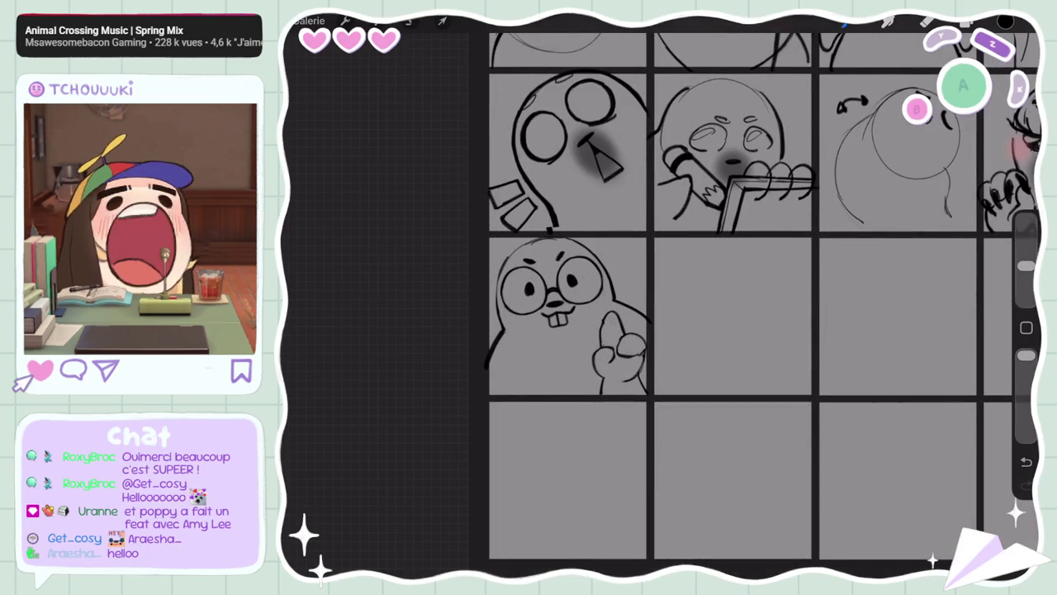
{"action": "scroll", "coordinate": [645, 372], "scroll_direction": "up", "scroll_amount": 4}
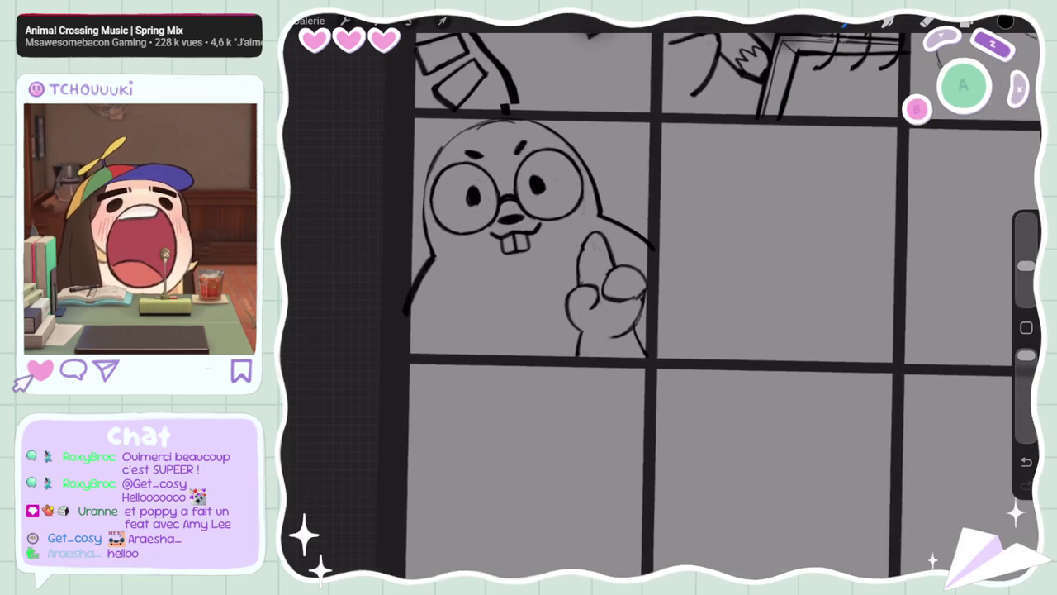
{"action": "left_click", "coordinate": [967, 23]}
{"action": "scroll", "coordinate": [537, 289], "scroll_direction": "up", "scroll_amount": 2}
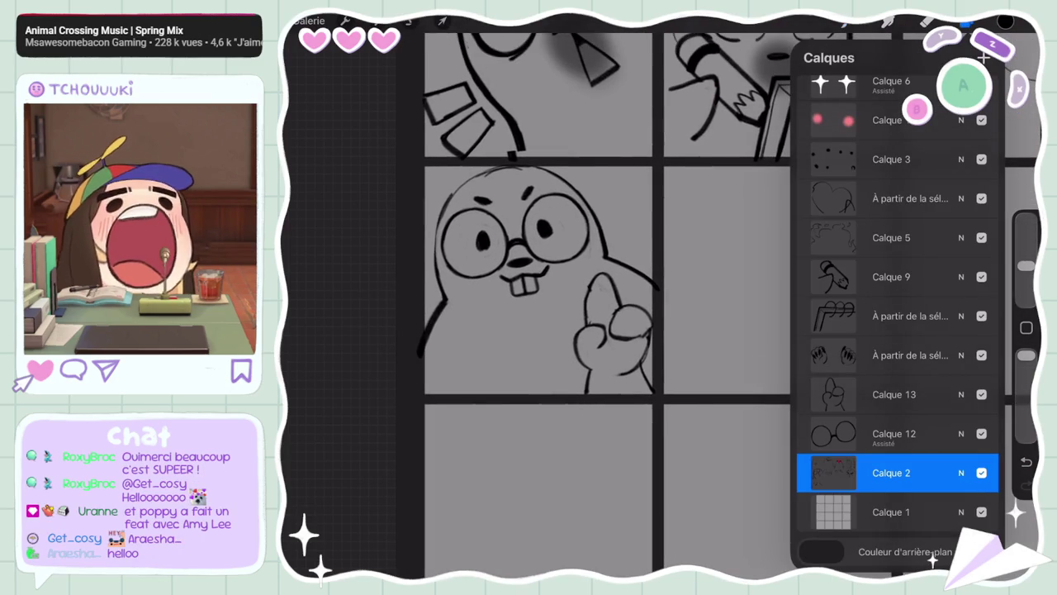
{"action": "scroll", "coordinate": [536, 289], "scroll_direction": "up", "scroll_amount": 2}
{"action": "left_click", "coordinate": [892, 472]}
{"action": "left_click", "coordinate": [537, 496]}
{"action": "left_click", "coordinate": [981, 472]}
{"action": "left_click", "coordinate": [981, 473]}
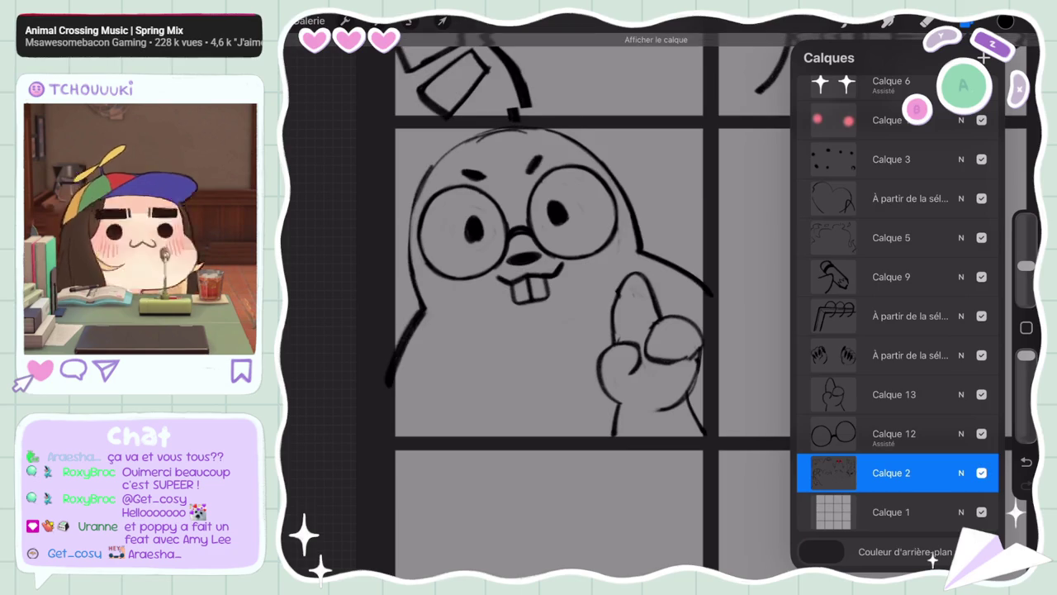
{"action": "left_click", "coordinate": [967, 23]}
{"action": "scroll", "coordinate": [620, 289], "scroll_direction": "up", "scroll_amount": 2}
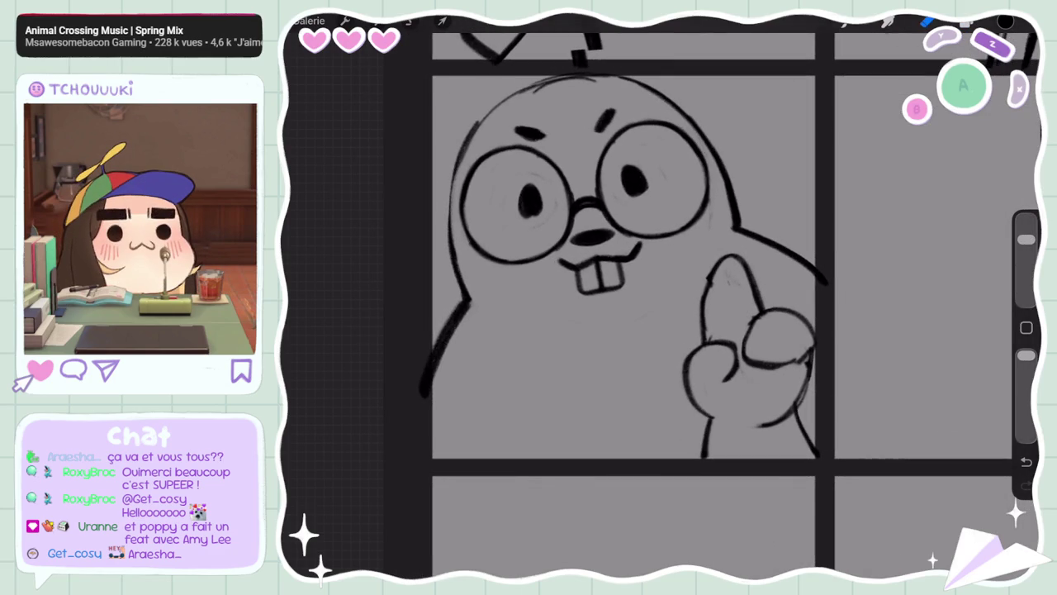
{"action": "scroll", "coordinate": [718, 305], "scroll_direction": "down", "scroll_amount": 3}
{"action": "scroll", "coordinate": [718, 305], "scroll_direction": "down", "scroll_amount": 3}
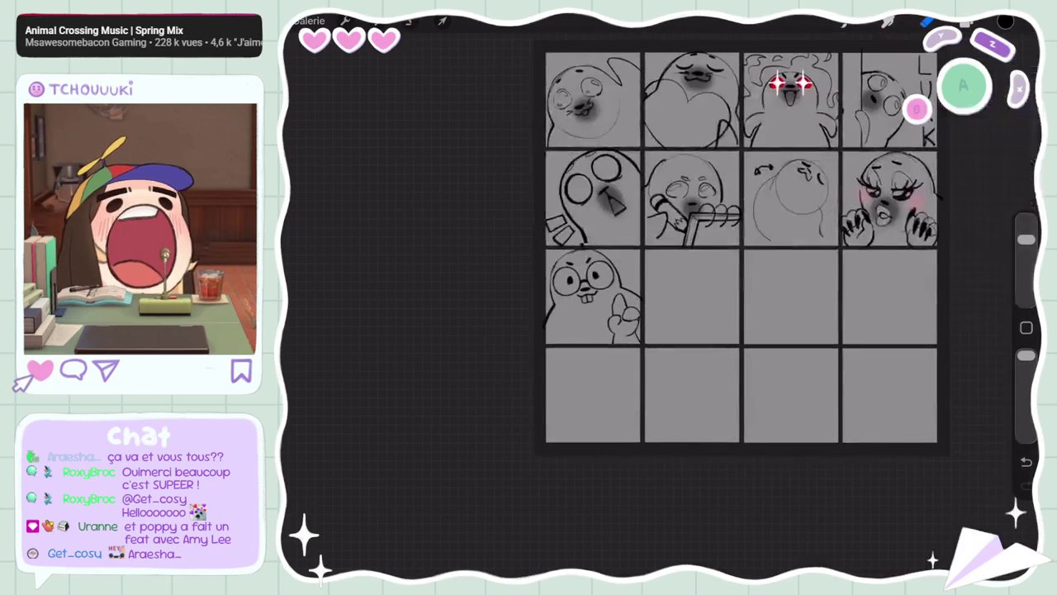
{"action": "scroll", "coordinate": [719, 305], "scroll_direction": "up", "scroll_amount": 4}
{"action": "scroll", "coordinate": [569, 273], "scroll_direction": "up", "scroll_amount": 1}
{"action": "left_click", "coordinate": [967, 23]}
{"action": "scroll", "coordinate": [578, 248], "scroll_direction": "up", "scroll_amount": 3}
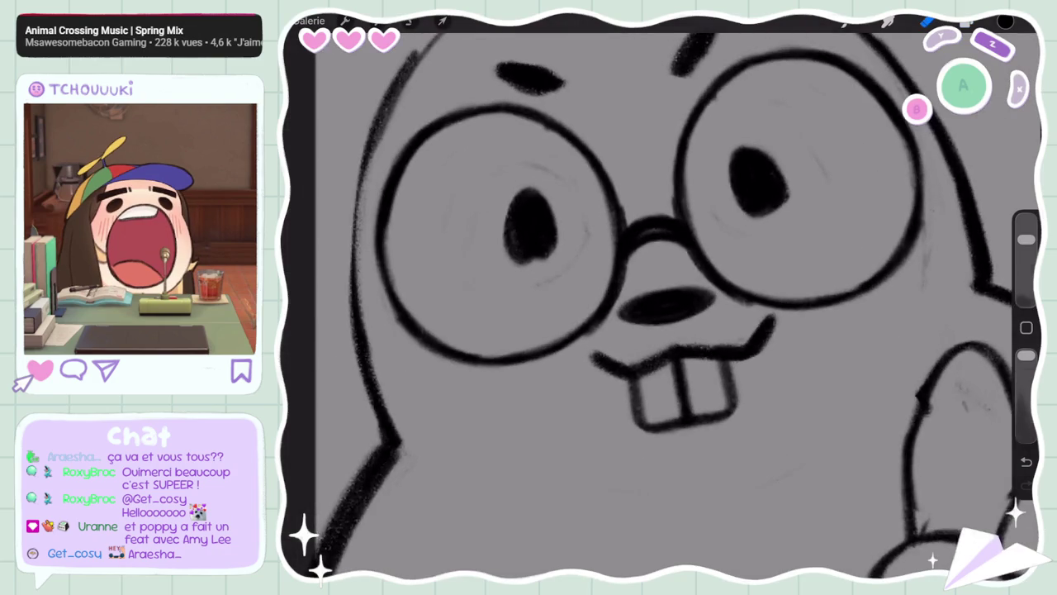
{"action": "scroll", "coordinate": [644, 306], "scroll_direction": "up", "scroll_amount": 2}
{"action": "scroll", "coordinate": [628, 306], "scroll_direction": "down", "scroll_amount": 3}
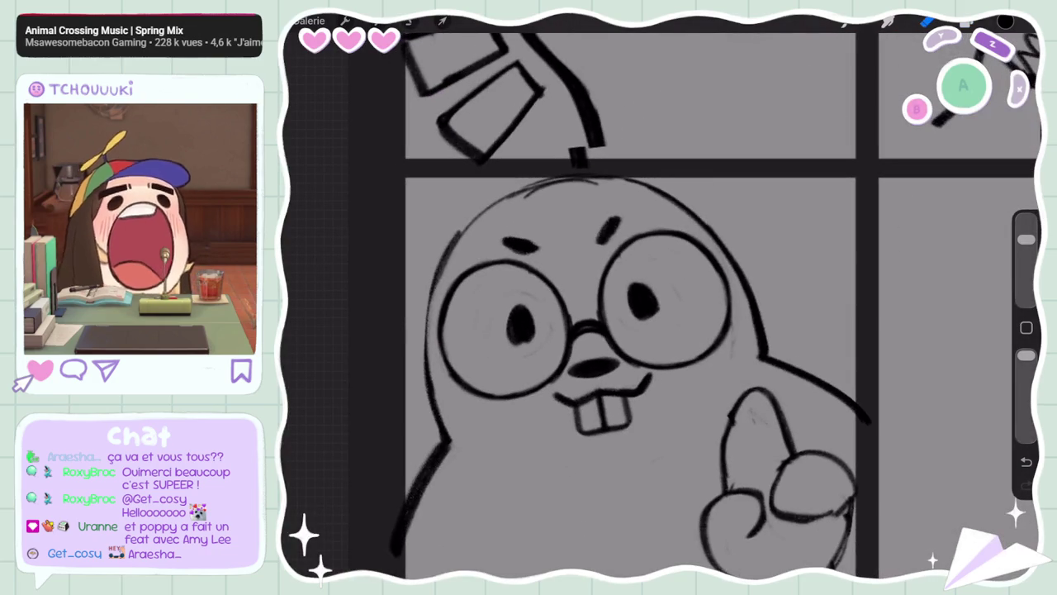
{"action": "scroll", "coordinate": [628, 305], "scroll_direction": "down", "scroll_amount": 2}
{"action": "scroll", "coordinate": [578, 248], "scroll_direction": "up", "scroll_amount": 2}
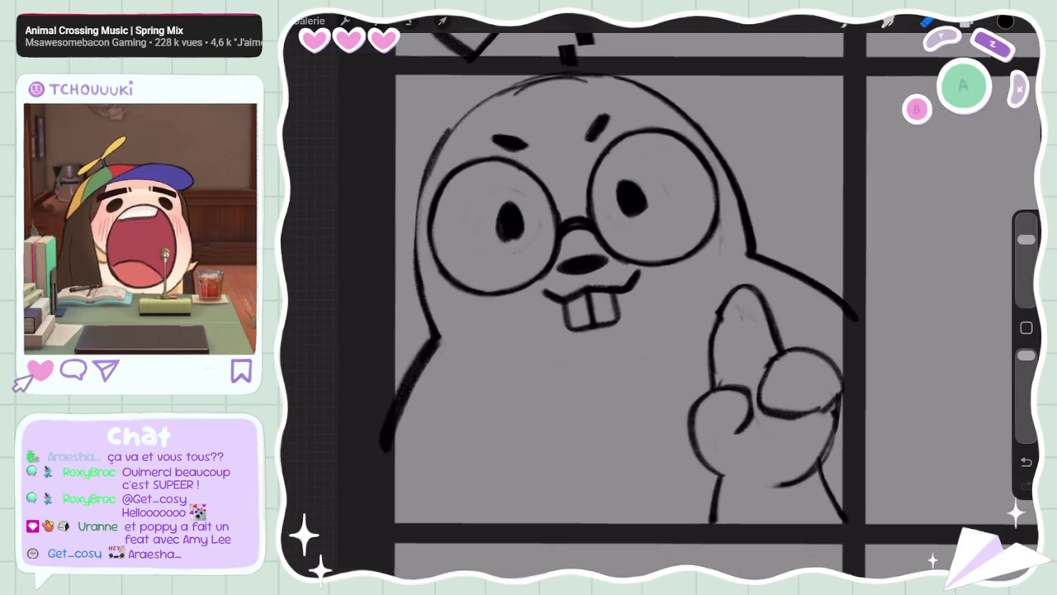
{"action": "key", "text": "l"}
{"action": "scroll", "coordinate": [562, 306], "scroll_direction": "down", "scroll_amount": 2}
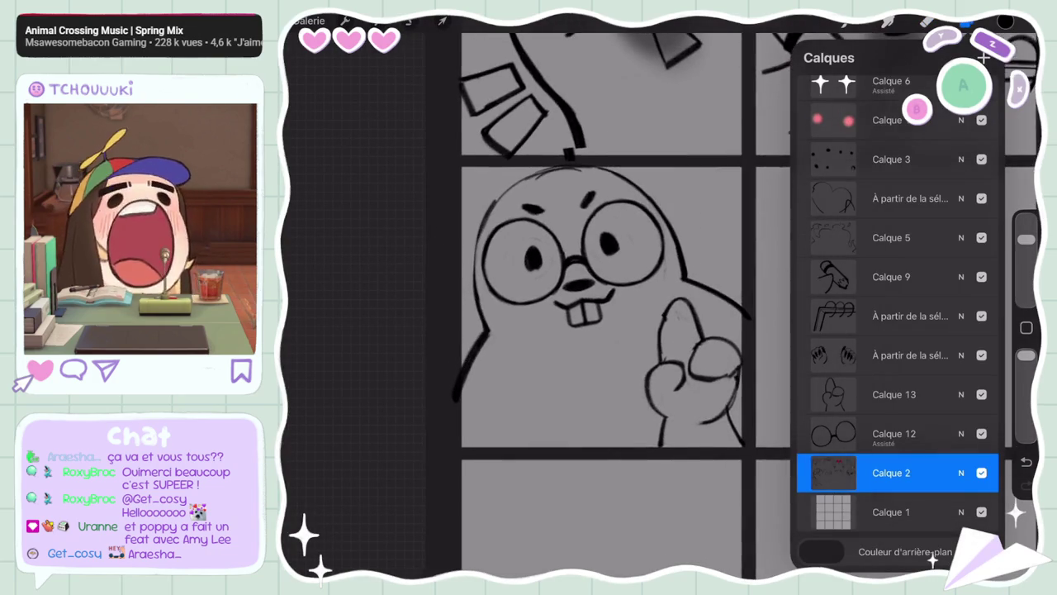
{"action": "scroll", "coordinate": [561, 306], "scroll_direction": "up", "scroll_amount": 2}
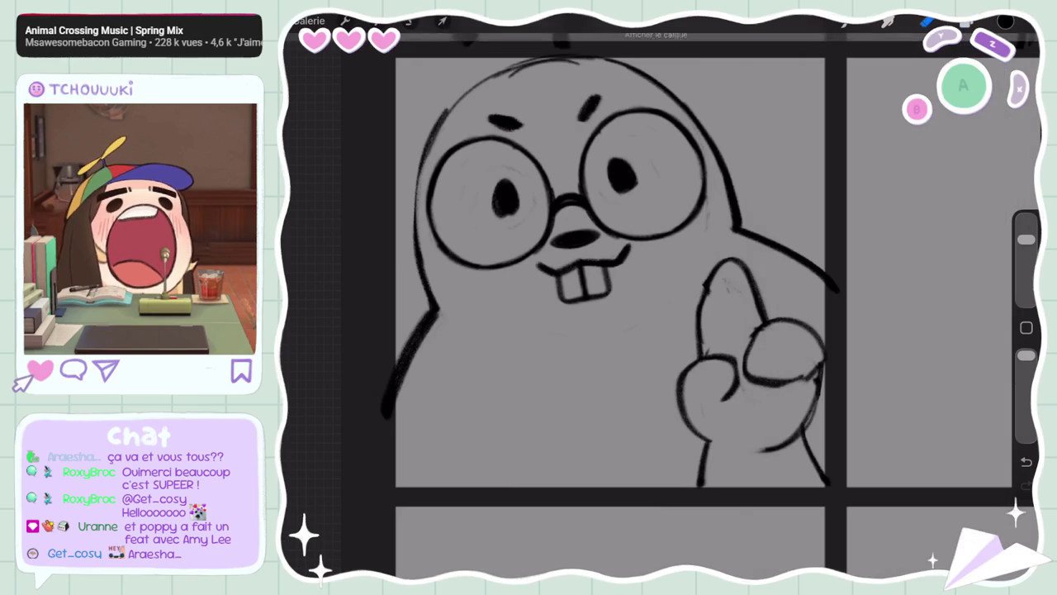
{"action": "key", "text": "l"}
{"action": "scroll", "coordinate": [611, 297], "scroll_direction": "up", "scroll_amount": 2}
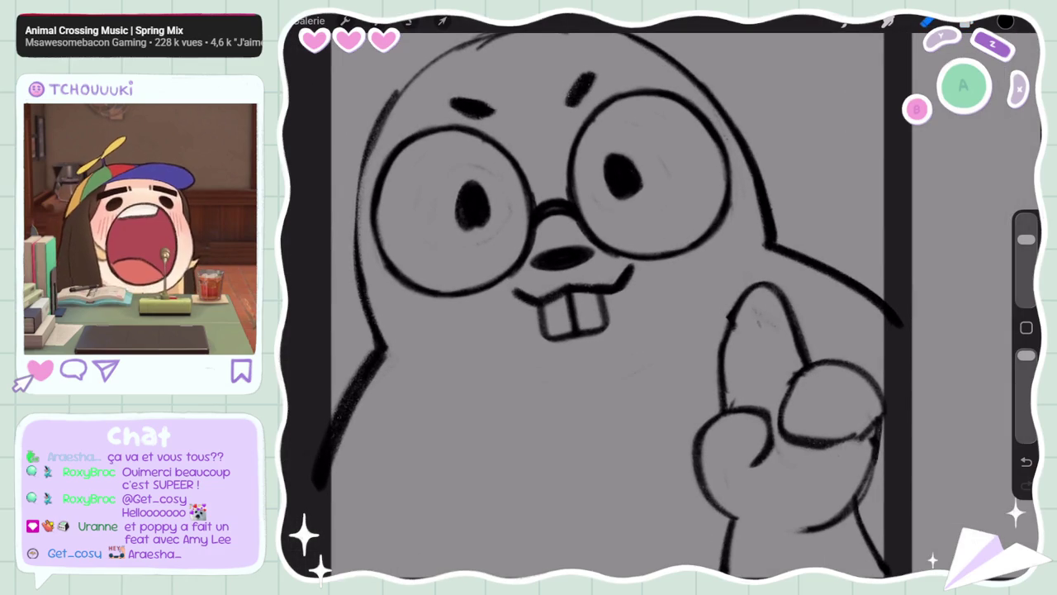
{"action": "scroll", "coordinate": [628, 297], "scroll_direction": "down", "scroll_amount": 3}
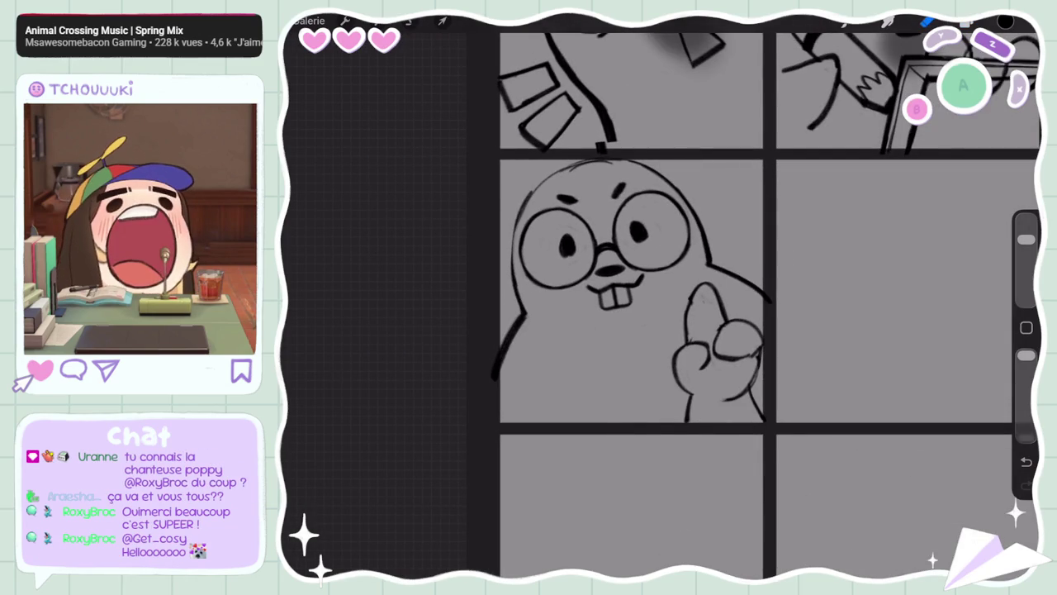
{"action": "scroll", "coordinate": [628, 297], "scroll_direction": "down", "scroll_amount": 2}
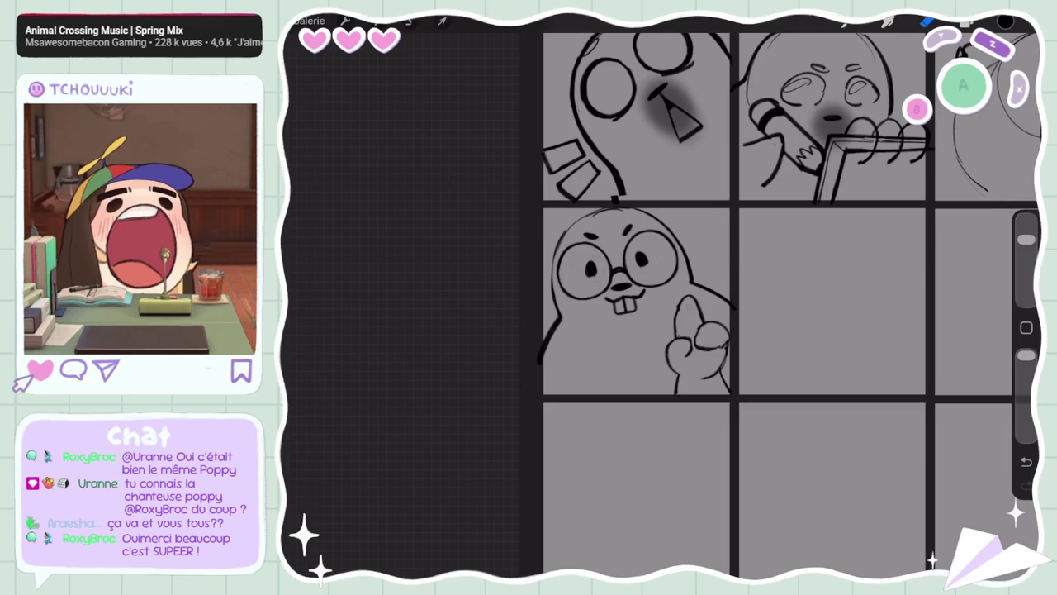
{"action": "scroll", "coordinate": [628, 298], "scroll_direction": "up", "scroll_amount": 2}
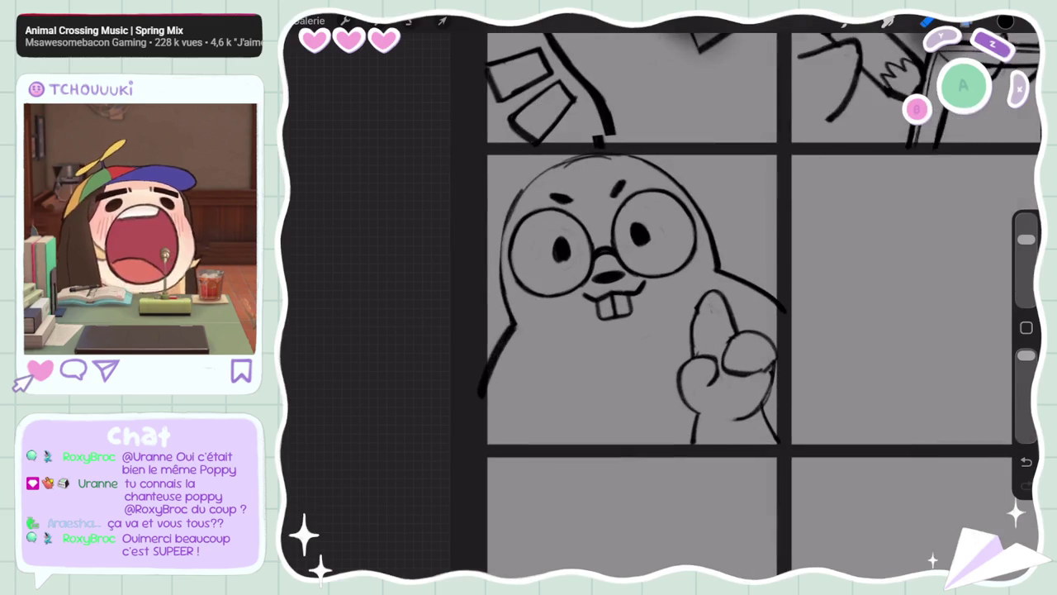
{"action": "left_click", "coordinate": [966, 21]}
{"action": "left_click", "coordinate": [967, 23]}
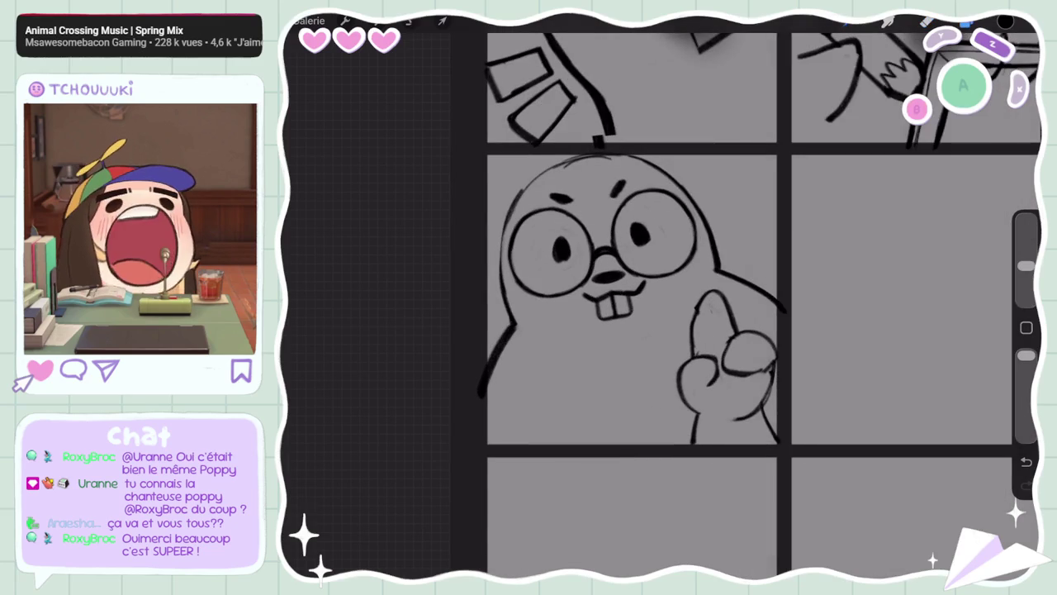
Select the Pinceau doux soft brush from the Brush Library
{"action": "left_click", "coordinate": [888, 22]}
{"action": "left_click", "coordinate": [896, 444]}
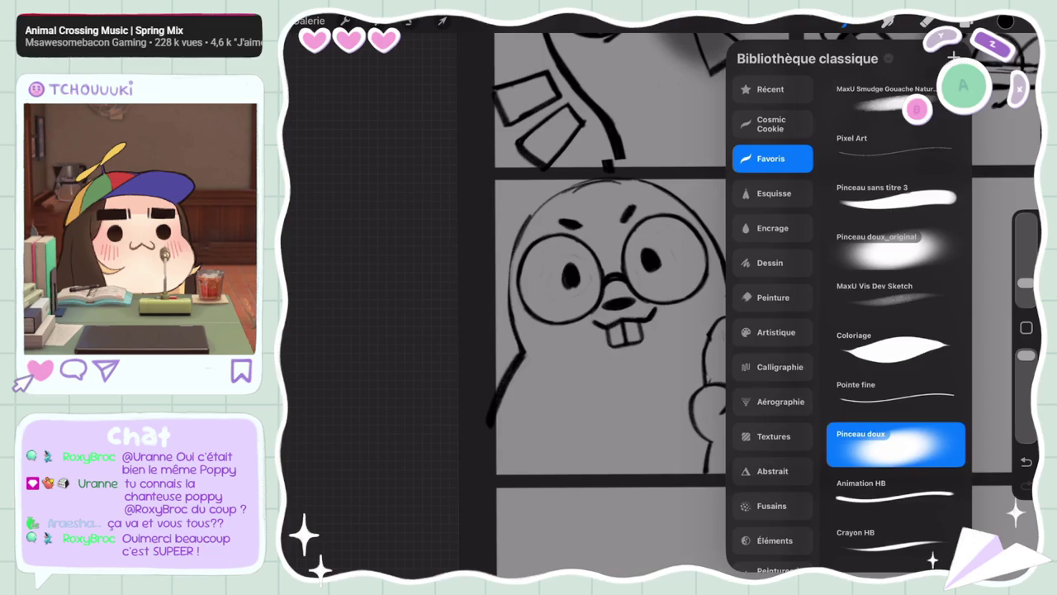
{"action": "left_click", "coordinate": [578, 330]}
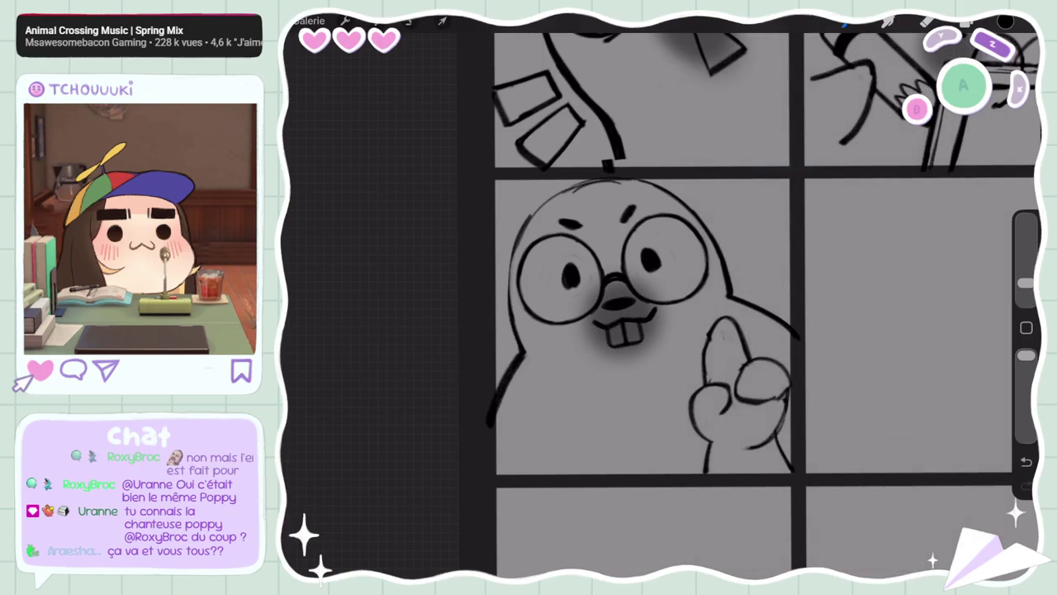
Undo the previous stroke and shade softly beneath the beaver's nose and buck teeth
{"action": "scroll", "coordinate": [743, 305], "scroll_direction": "down", "scroll_amount": 5}
{"action": "scroll", "coordinate": [743, 305], "scroll_direction": "up", "scroll_amount": 5}
{"action": "scroll", "coordinate": [789, 302], "scroll_direction": "up", "scroll_amount": 2}
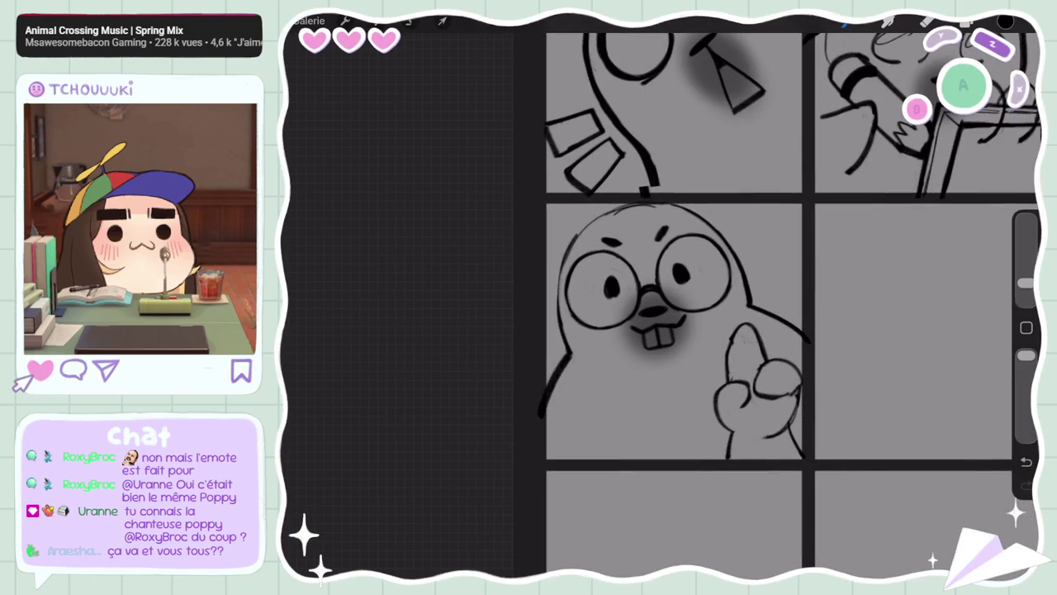
{"action": "key", "text": "ctrl+z"}
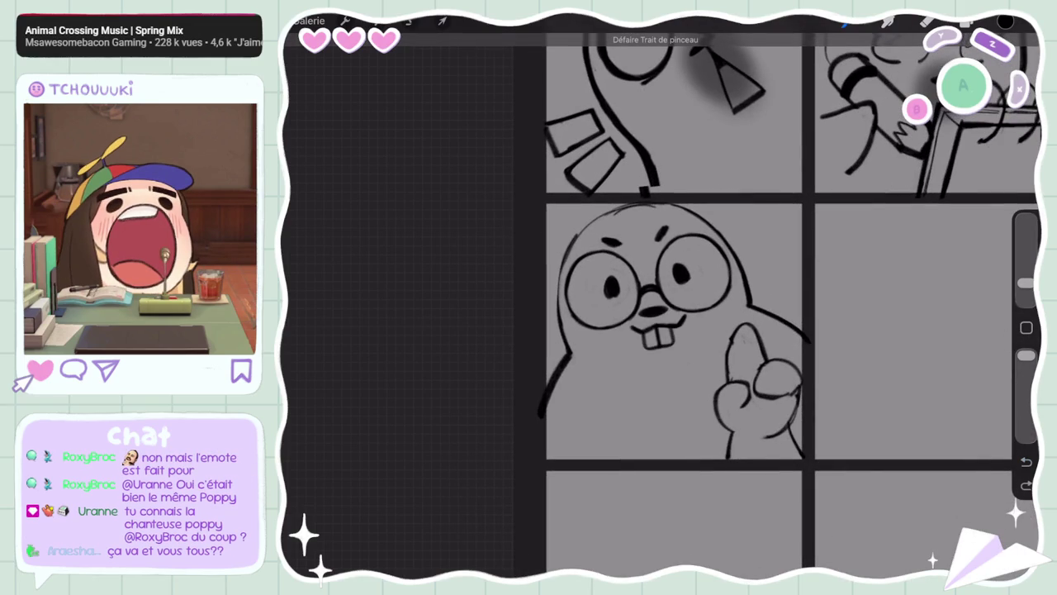
{"action": "left_click_drag", "start_coordinate": [624, 317], "coordinate": [686, 355]}
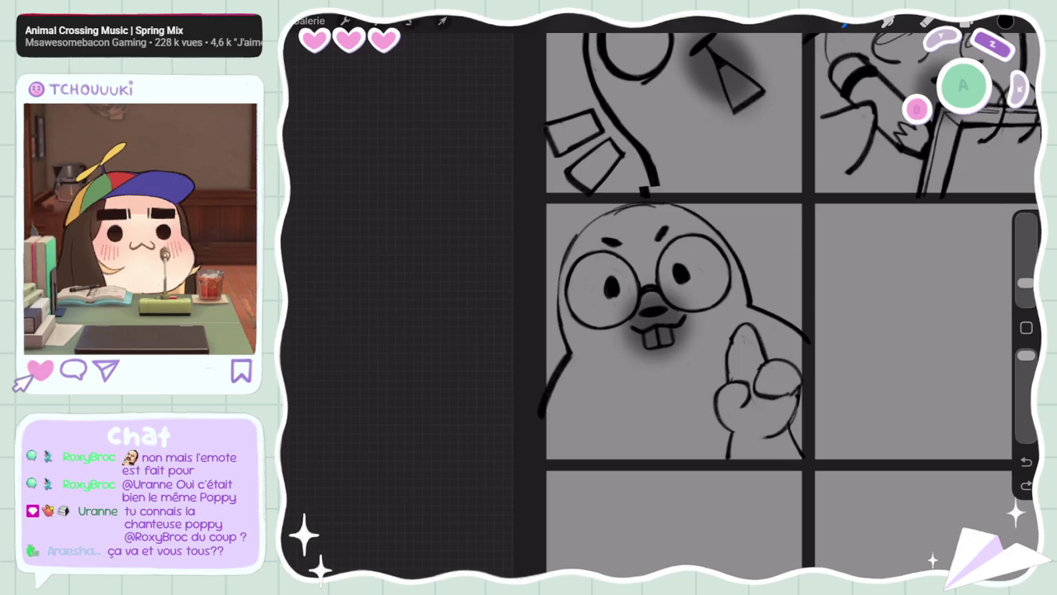
Select the Calque 13, Calque 12 and Calque 2 layers together
{"action": "key", "text": "l"}
{"action": "left_click", "coordinate": [894, 433]}
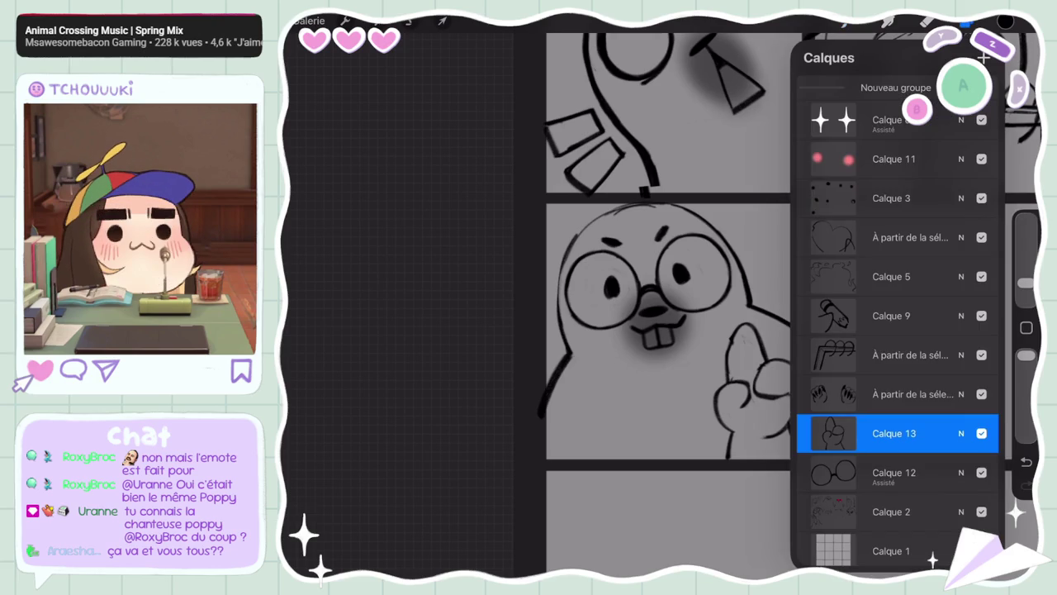
{"action": "scroll", "coordinate": [627, 306], "scroll_direction": "right", "scroll_amount": 2}
{"action": "scroll", "coordinate": [627, 313], "scroll_direction": "down", "scroll_amount": 5}
{"action": "scroll", "coordinate": [627, 322], "scroll_direction": "down", "scroll_amount": 1}
{"action": "scroll", "coordinate": [628, 323], "scroll_direction": "down", "scroll_amount": 1}
{"action": "scroll", "coordinate": [628, 322], "scroll_direction": "down", "scroll_amount": 2}
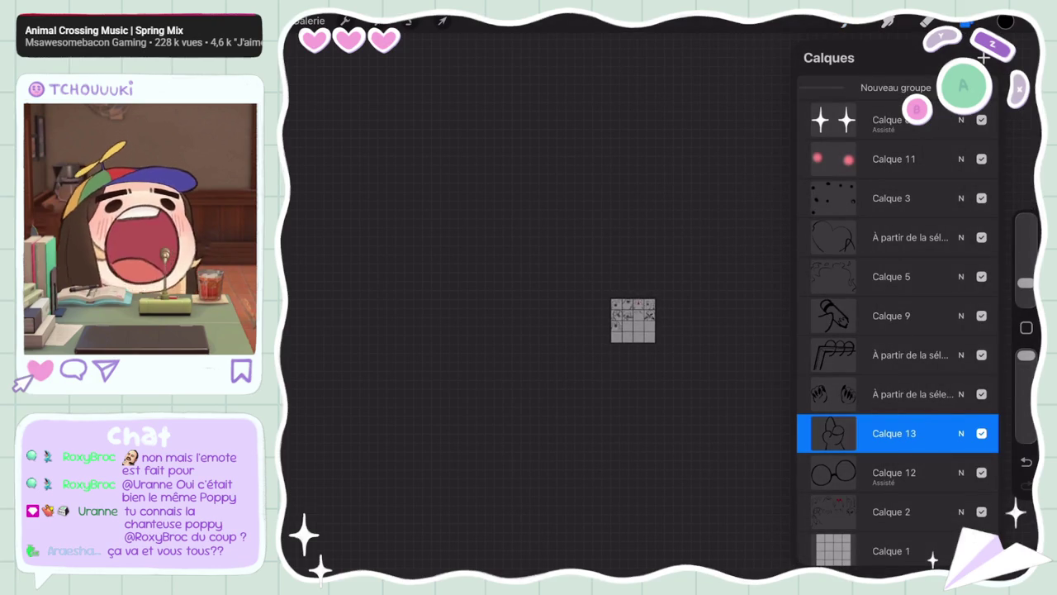
{"action": "scroll", "coordinate": [627, 322], "scroll_direction": "up", "scroll_amount": 2}
{"action": "scroll", "coordinate": [661, 248], "scroll_direction": "up", "scroll_amount": 5}
{"action": "scroll", "coordinate": [661, 297], "scroll_direction": "up", "scroll_amount": 2}
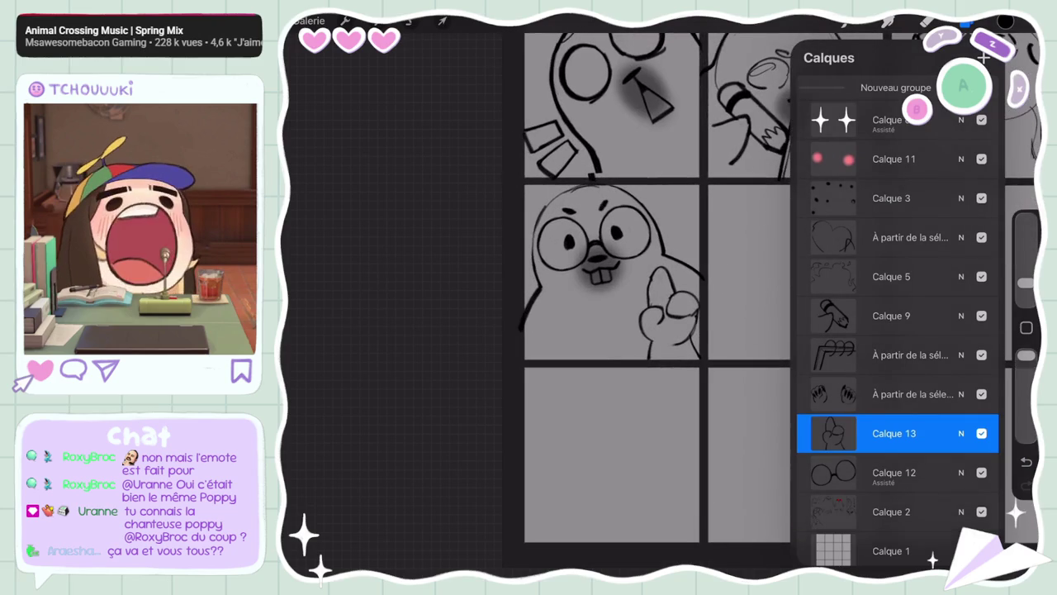
{"action": "left_click", "coordinate": [895, 472]}
{"action": "left_click", "coordinate": [894, 433]}
{"action": "left_click", "coordinate": [891, 511]}
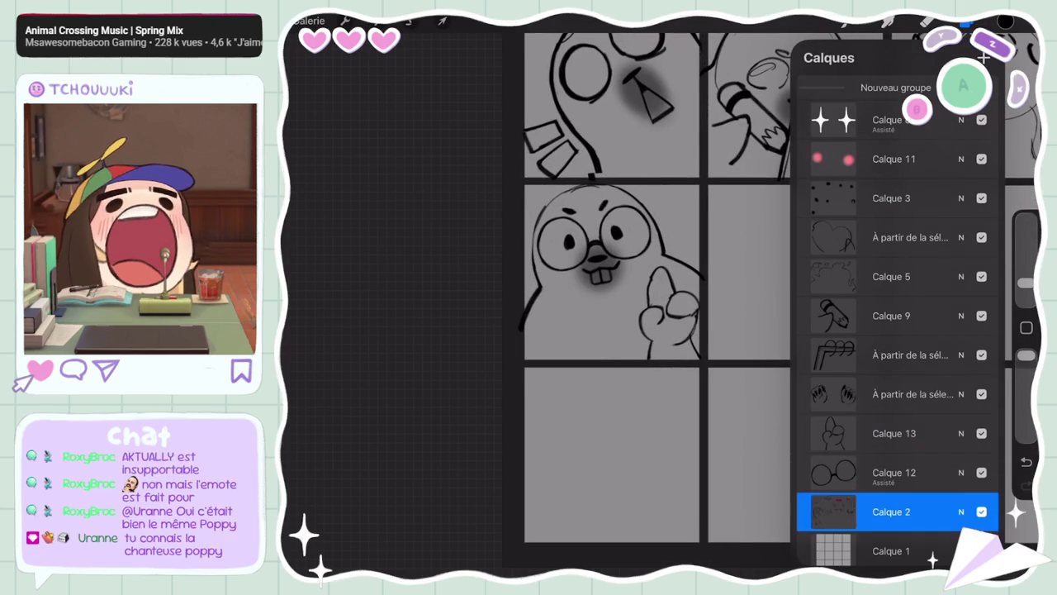
{"action": "left_click_drag", "start_coordinate": [859, 471], "coordinate": [925, 471]}
{"action": "scroll", "coordinate": [628, 273], "scroll_direction": "up", "scroll_amount": 2}
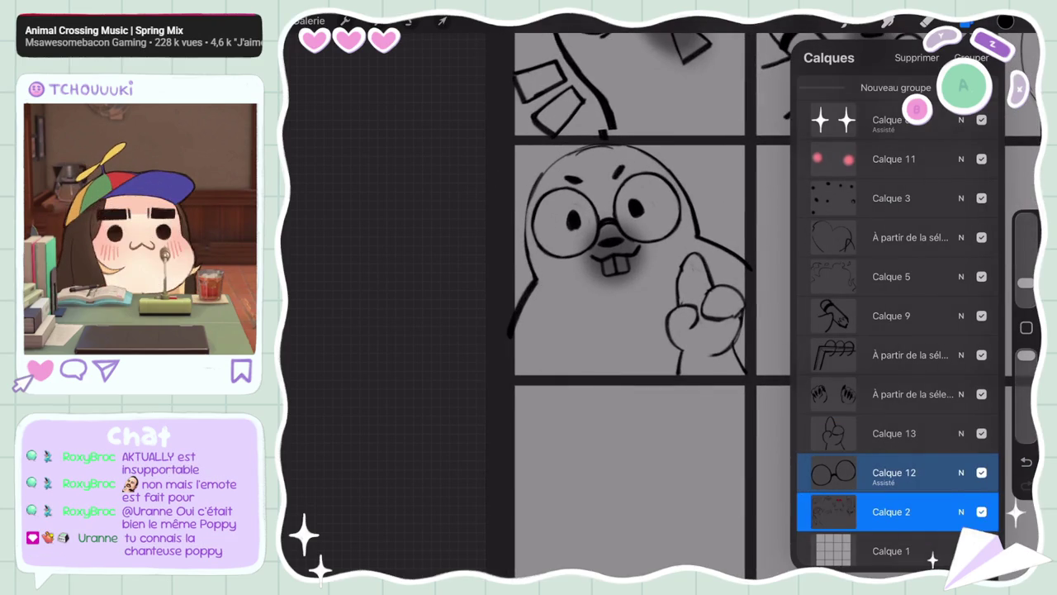
Lasso the beaver freehand, scale it up uniformly, and nudge it slightly right and up
{"action": "left_click", "coordinate": [411, 21]}
{"action": "left_click_drag", "start_coordinate": [497, 166], "coordinate": [595, 147]}
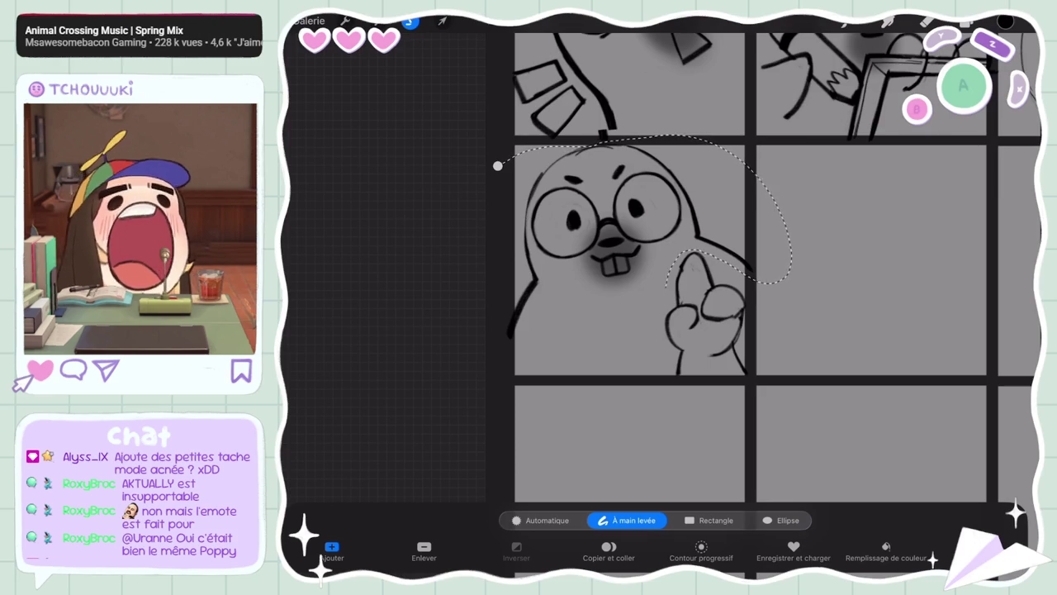
{"action": "left_click", "coordinate": [443, 21]}
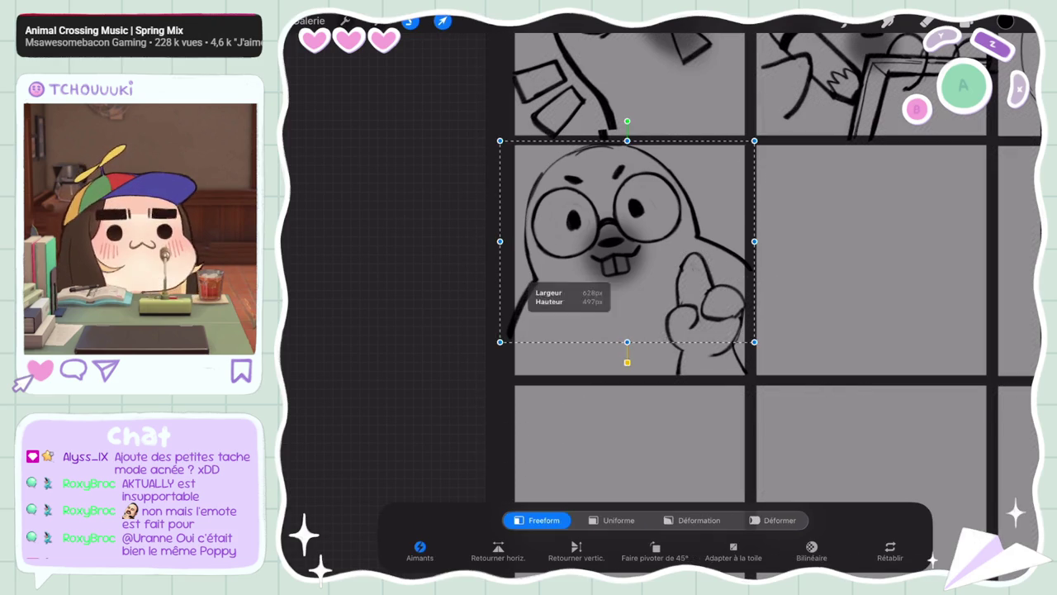
{"action": "left_click", "coordinate": [618, 520]}
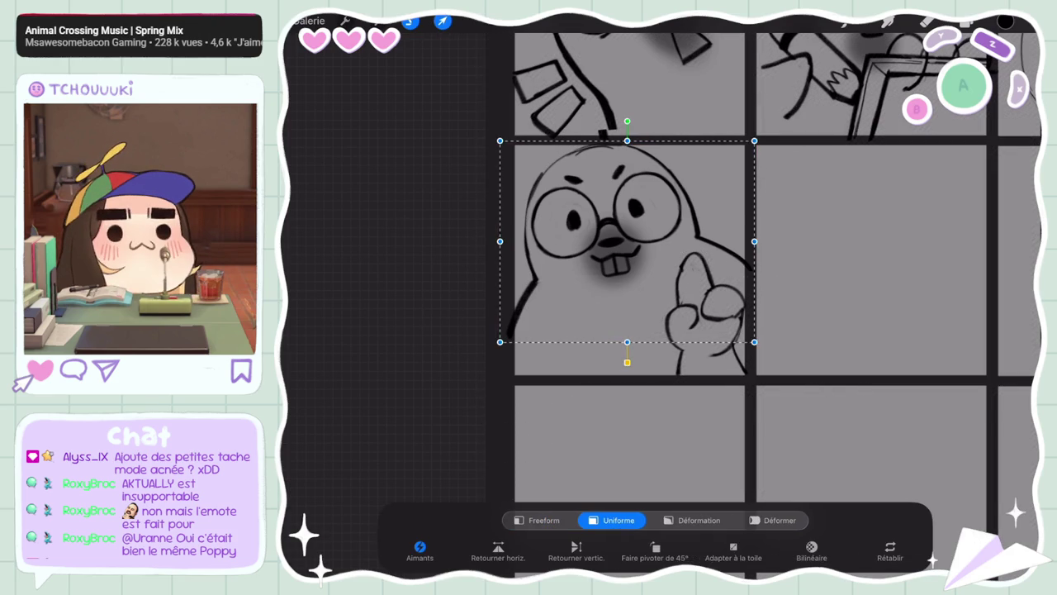
{"action": "left_click_drag", "start_coordinate": [627, 341], "coordinate": [632, 379]}
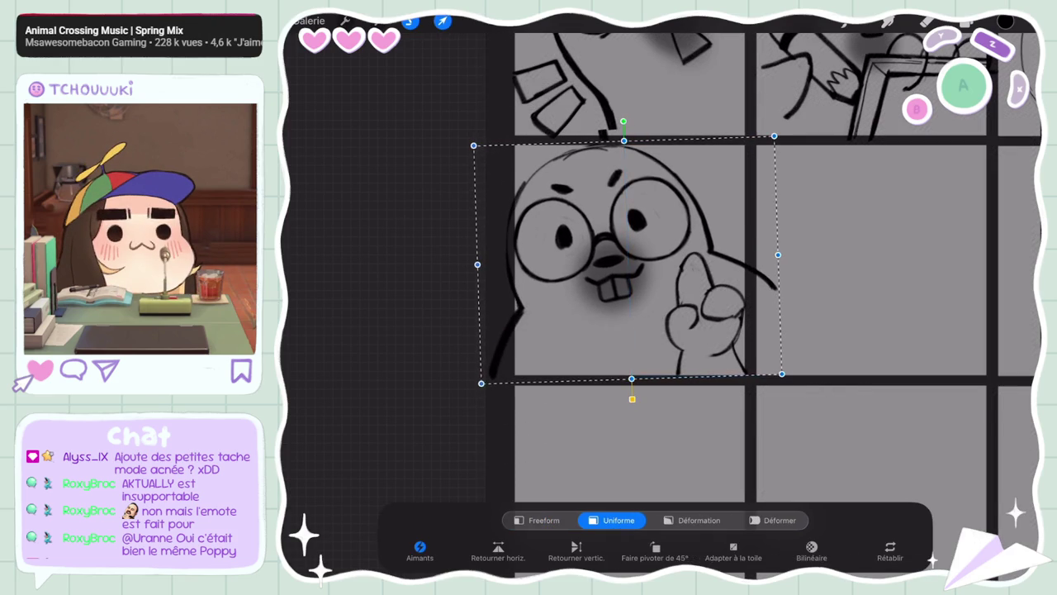
{"action": "left_click_drag", "start_coordinate": [628, 256], "coordinate": [640, 252]}
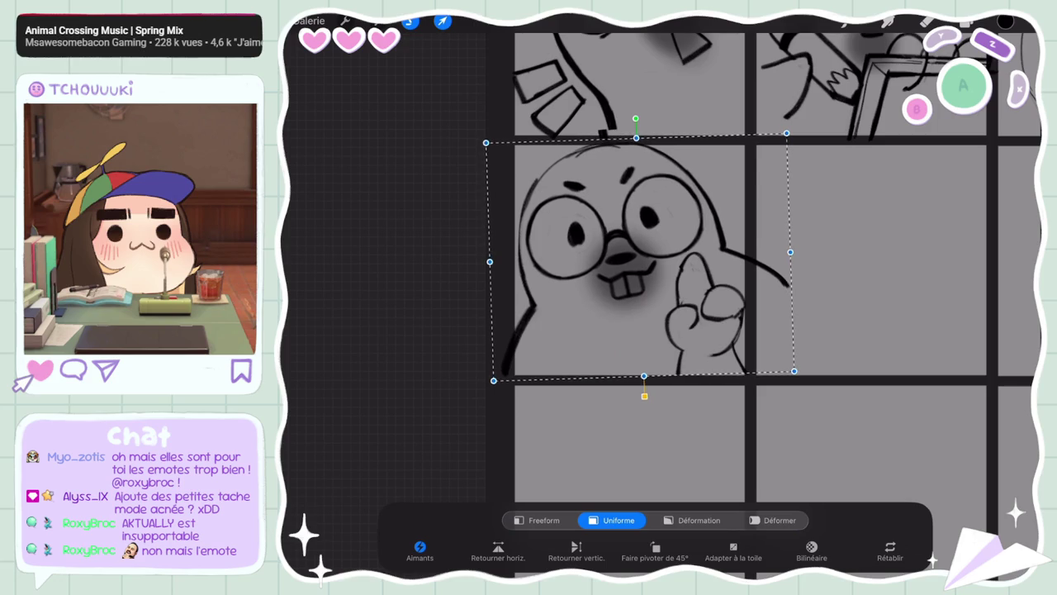